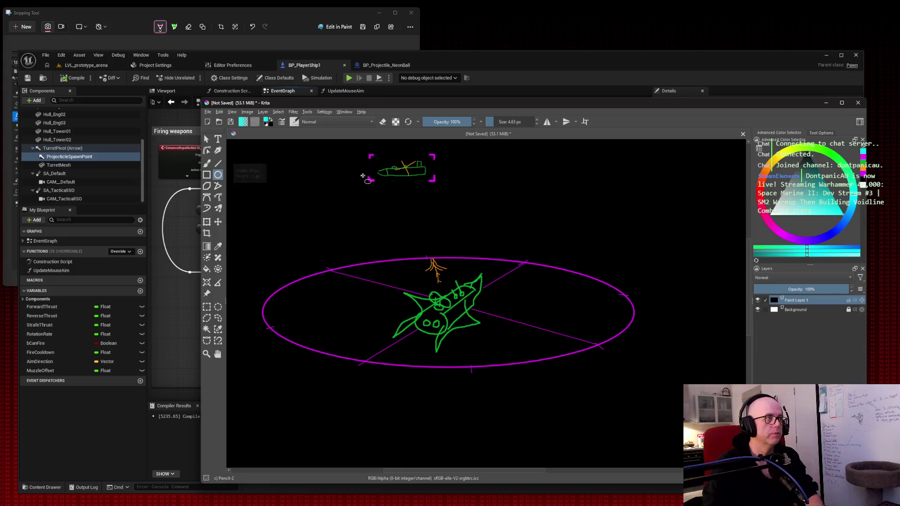
Draw a circle trailing from the small ship and an X across the target circle, then snip the sketch
mouse_move(370, 172)
mouse_down()
mouse_move(325, 185)
mouse_move(341, 195)
mouse_up()
key(b)
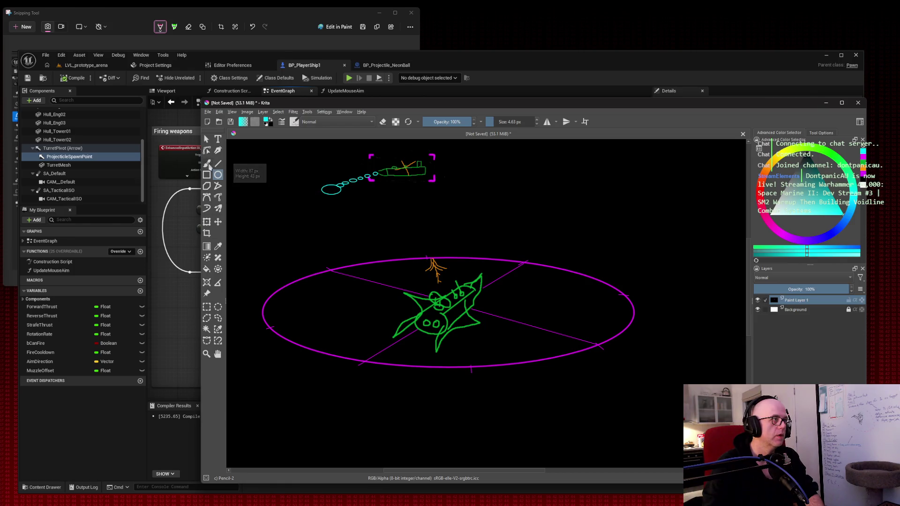
drag(325, 193, 337, 187)
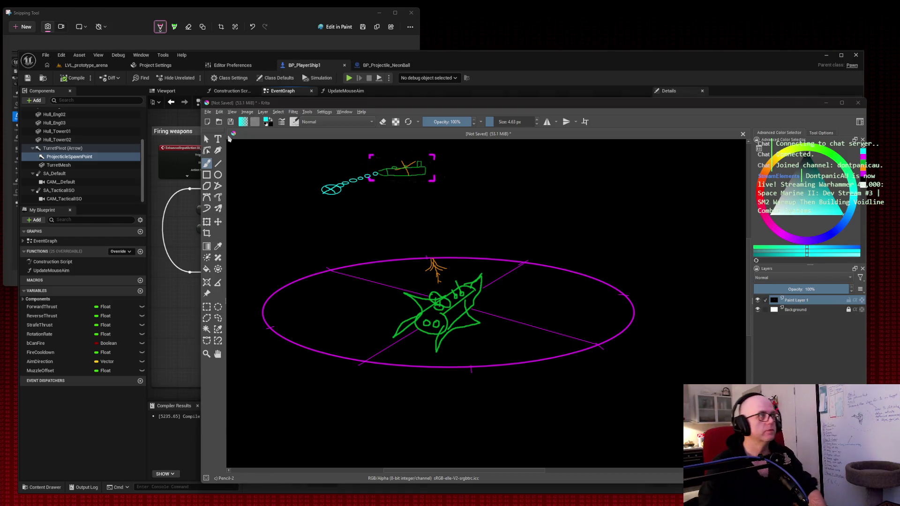
key(super+shift+s)
drag(220, 131, 734, 475)
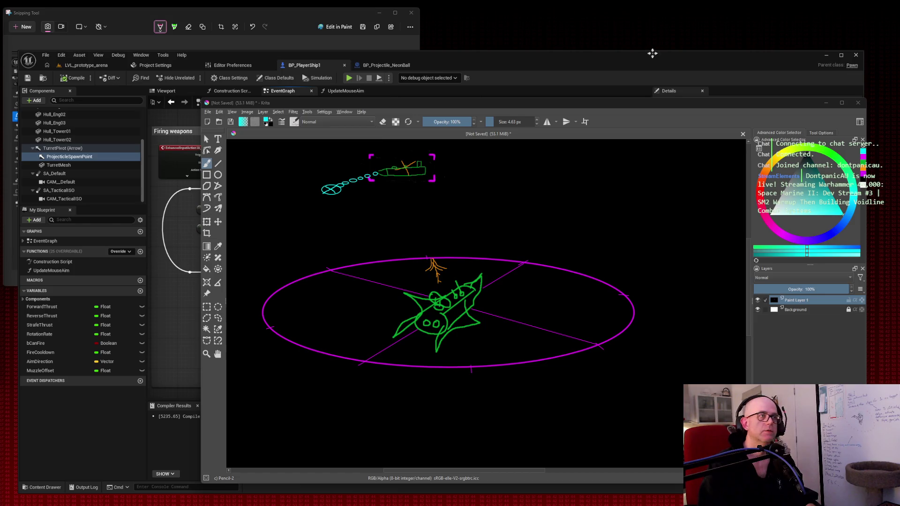
Minimize Krita and break the link into Make Transform's Location pin
click(826, 106)
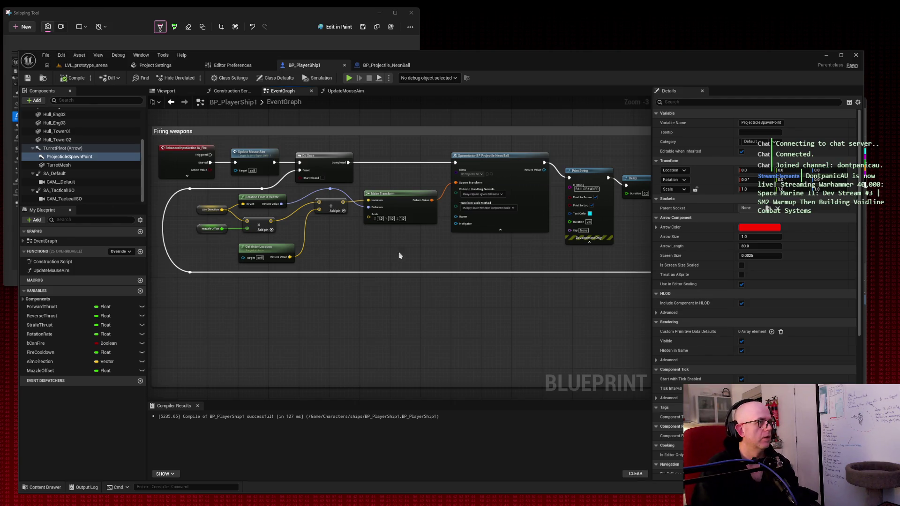
right_click(369, 200)
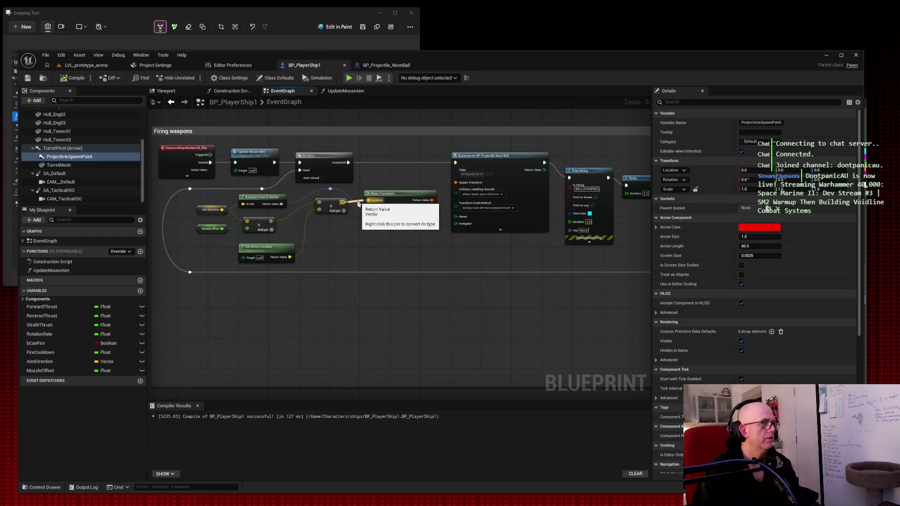
click(375, 203)
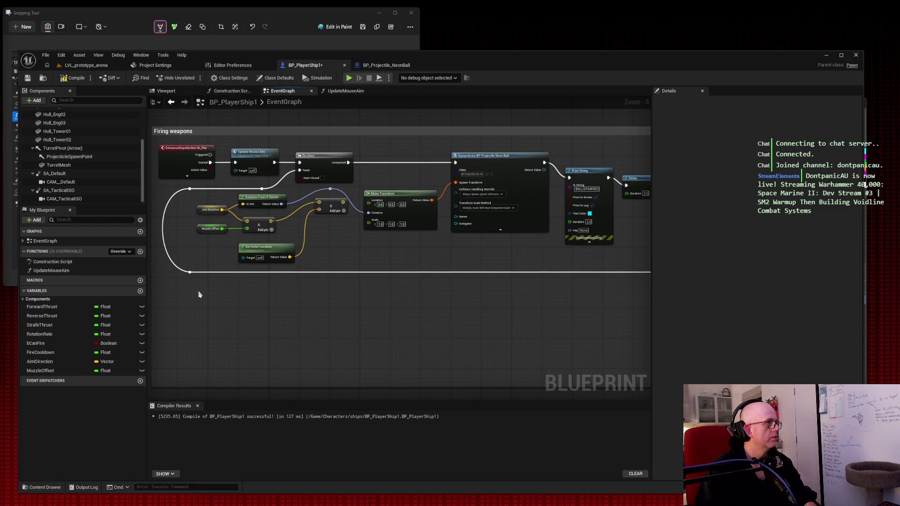
Place a Projectile Spawn Point reference in the graph, deleting a mistaken Get Closest node
mouse_move(81, 160)
mouse_down()
mouse_move(235, 314)
mouse_move(291, 323)
mouse_move(323, 316)
mouse_up()
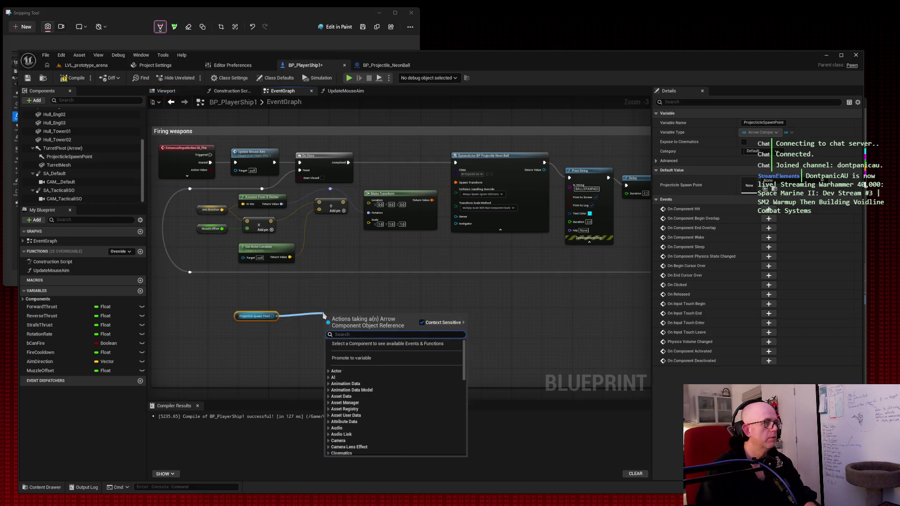
text(get closest)
key(Return)
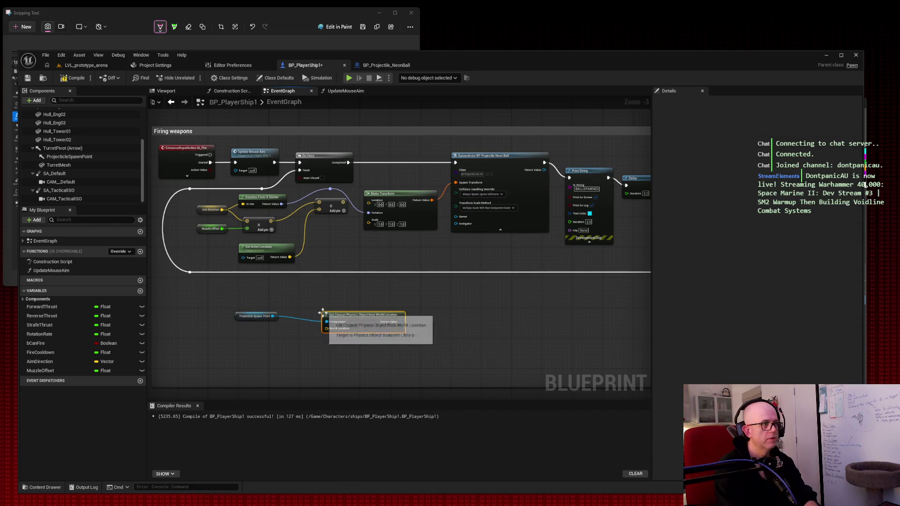
key(Delete)
Wire the spawn point's Get World Location into Make Transform's Location; select the old Muzzle Offset nodes
drag(274, 316, 348, 304)
text(get world location)
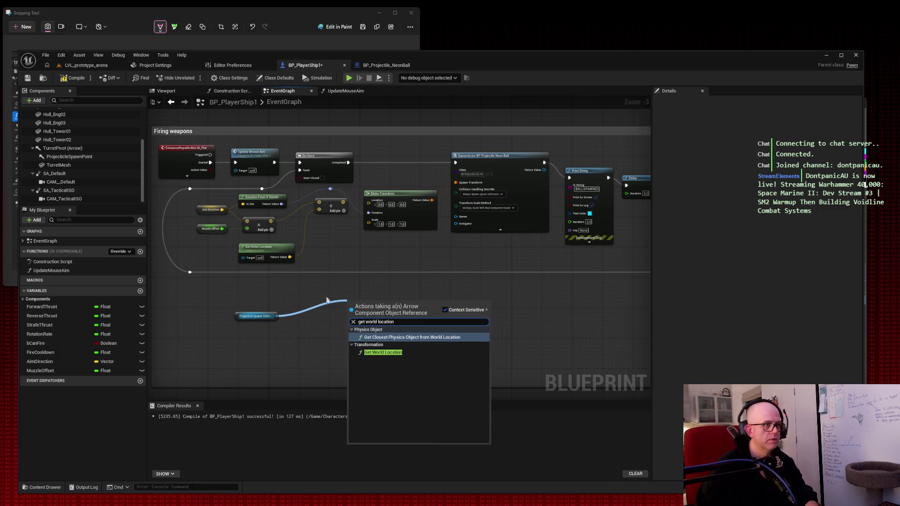
click(382, 353)
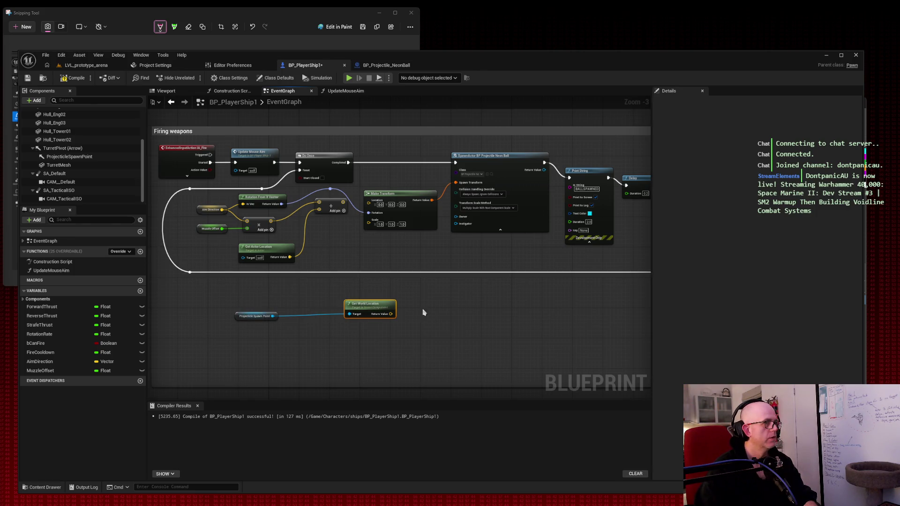
mouse_move(390, 315)
mouse_down()
mouse_move(356, 201)
mouse_move(373, 205)
mouse_up()
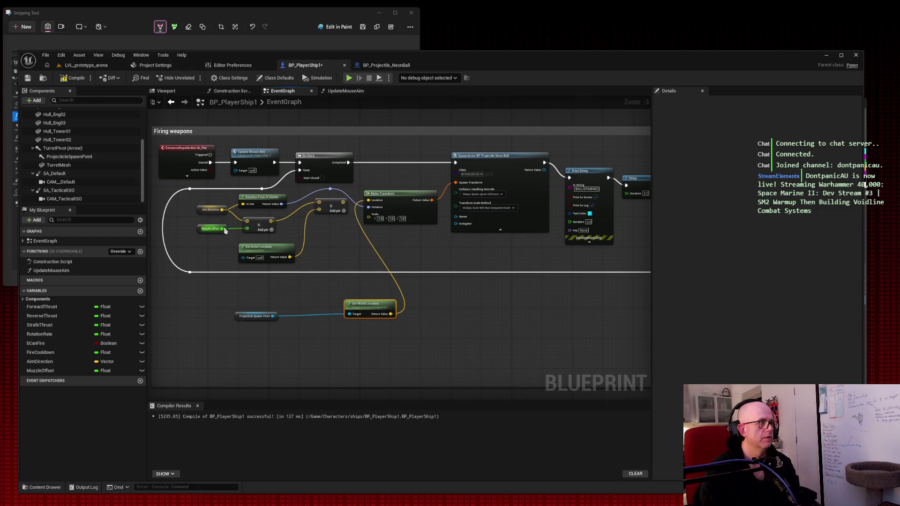
drag(295, 228, 201, 232)
Delete the Muzzle Offset, Add and Get Actor Location nodes from the Firing weapons graph
key(Delete)
click(336, 208)
key(Delete)
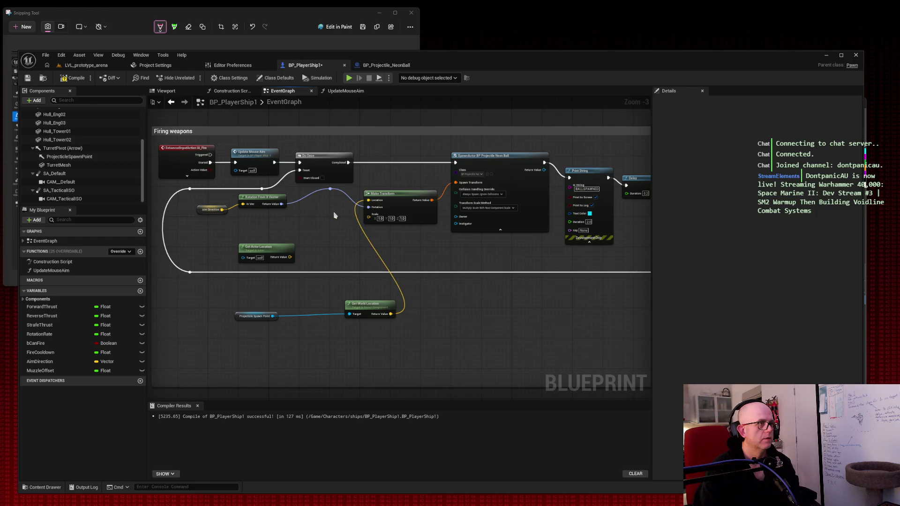
key(ctrl+z)
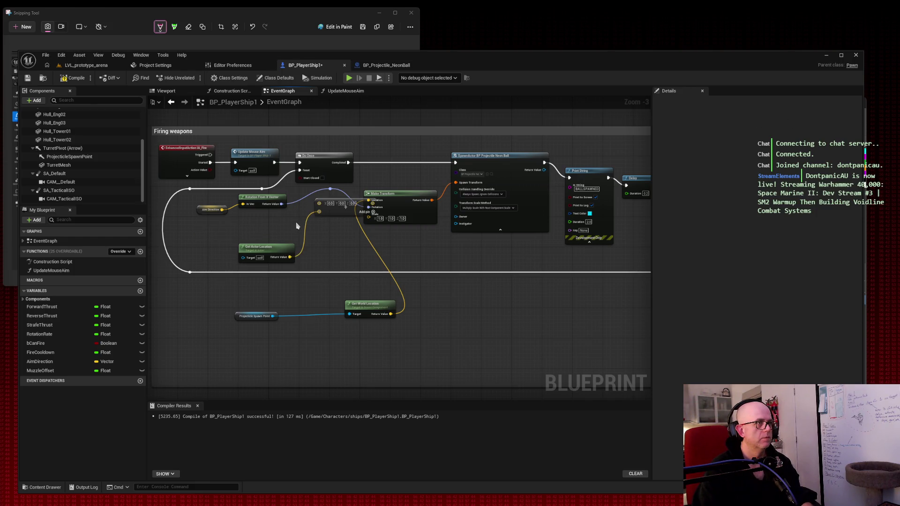
drag(340, 211, 307, 237)
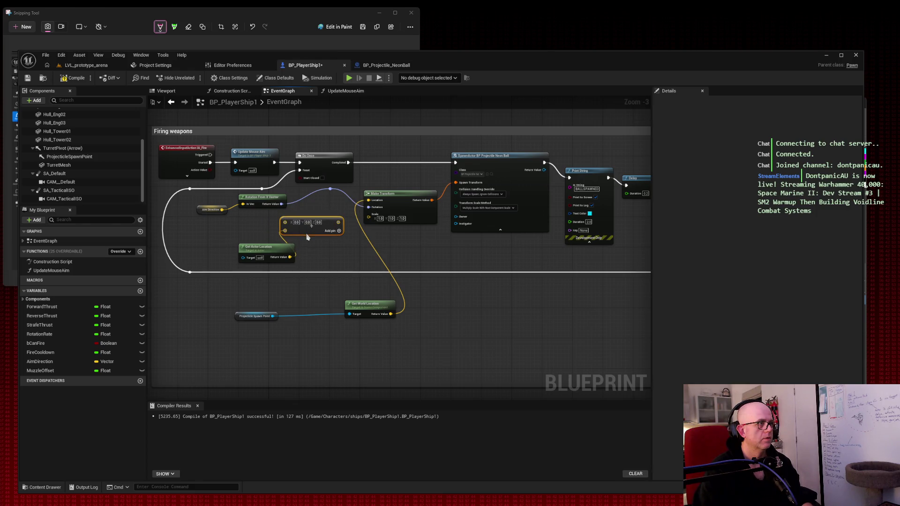
ctrl+click(294, 247)
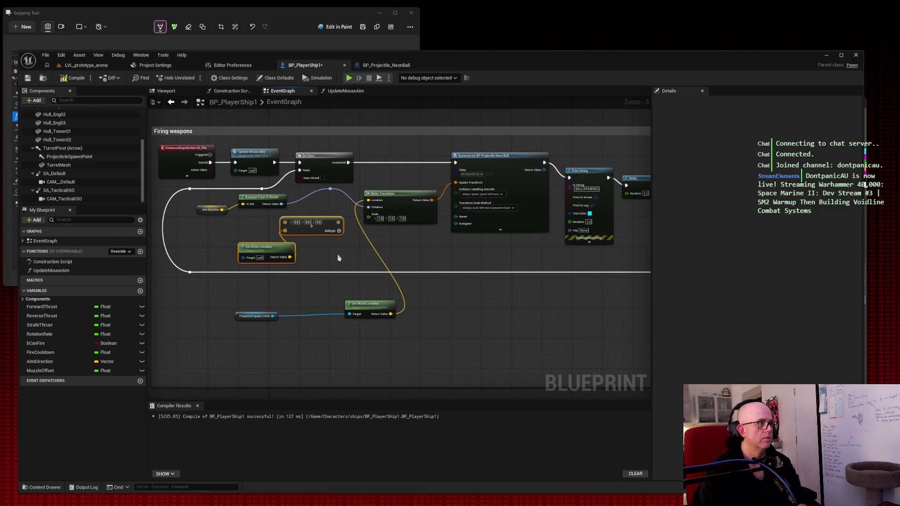
key(Delete)
Remove the rotation reroute knot and connect Rotation From X Vector directly to Make Transform's Rotation
mouse_move(247, 287)
mouse_down()
mouse_move(376, 334)
mouse_move(311, 252)
mouse_move(315, 243)
mouse_move(327, 256)
mouse_up()
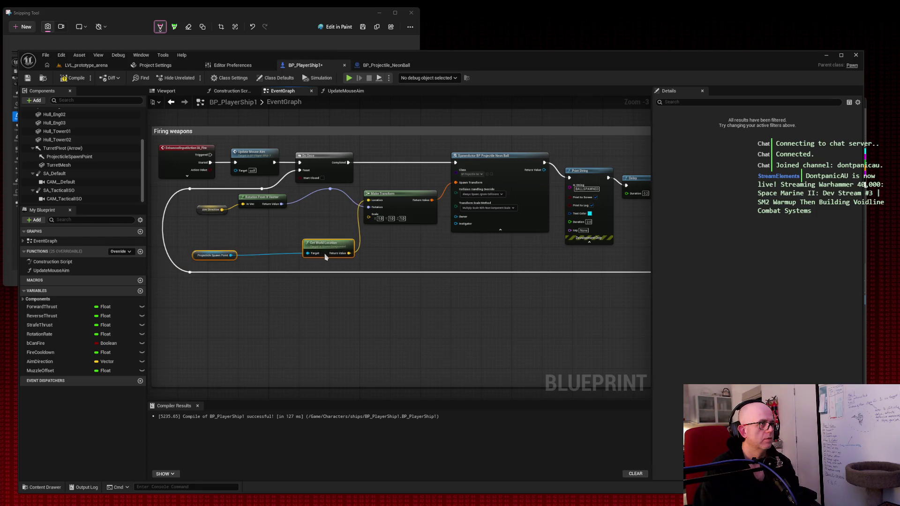
mouse_move(199, 202)
mouse_down()
mouse_move(287, 213)
mouse_move(263, 257)
mouse_move(272, 308)
mouse_up()
mouse_move(207, 231)
mouse_down()
mouse_move(304, 246)
mouse_move(284, 200)
mouse_up()
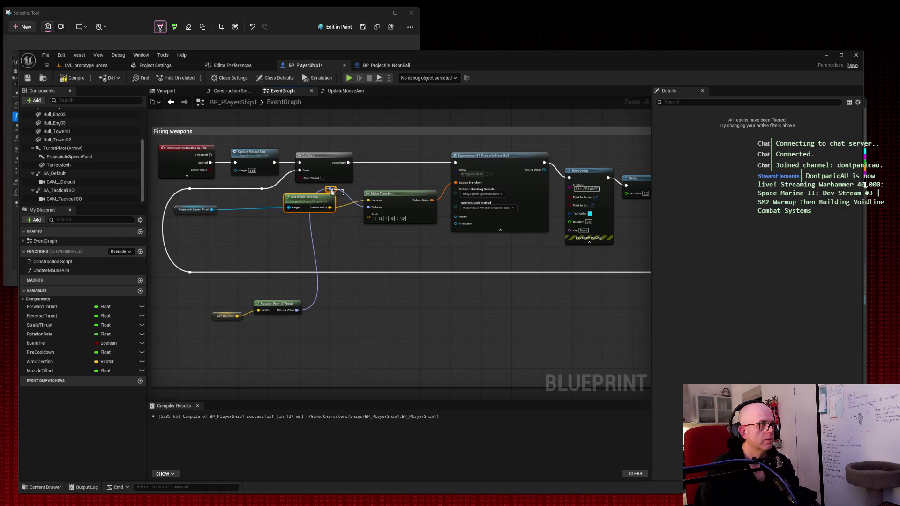
key(Delete)
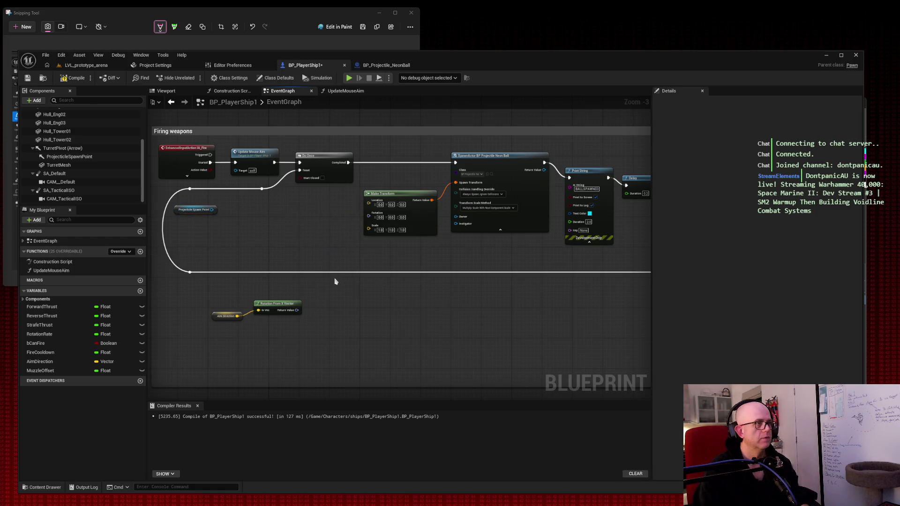
key(ctrl+z)
key(Delete)
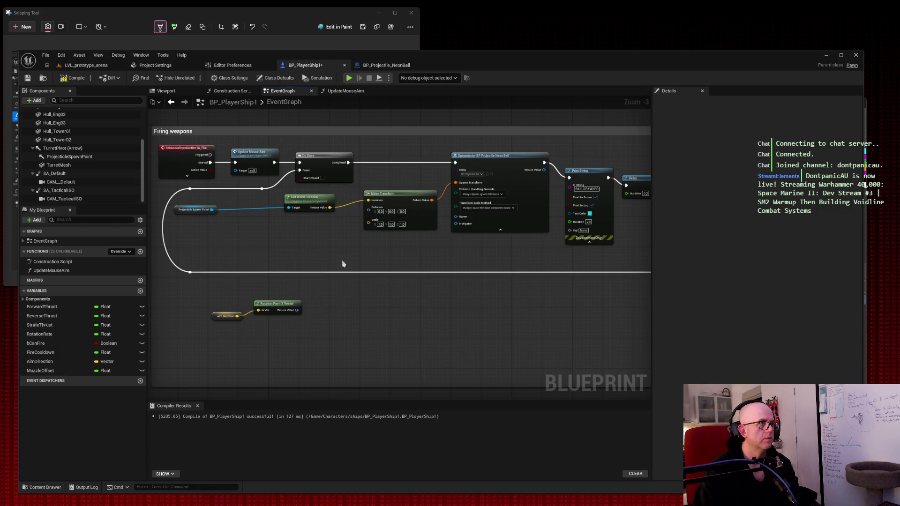
drag(297, 310, 369, 207)
Tidy the Aim Direction, Rotation From X Vector, Projectile Spawn Point and Get World Location nodes
mouse_move(195, 281)
mouse_down()
mouse_move(303, 324)
mouse_move(273, 236)
mouse_move(226, 244)
mouse_move(207, 228)
mouse_up()
click(262, 218)
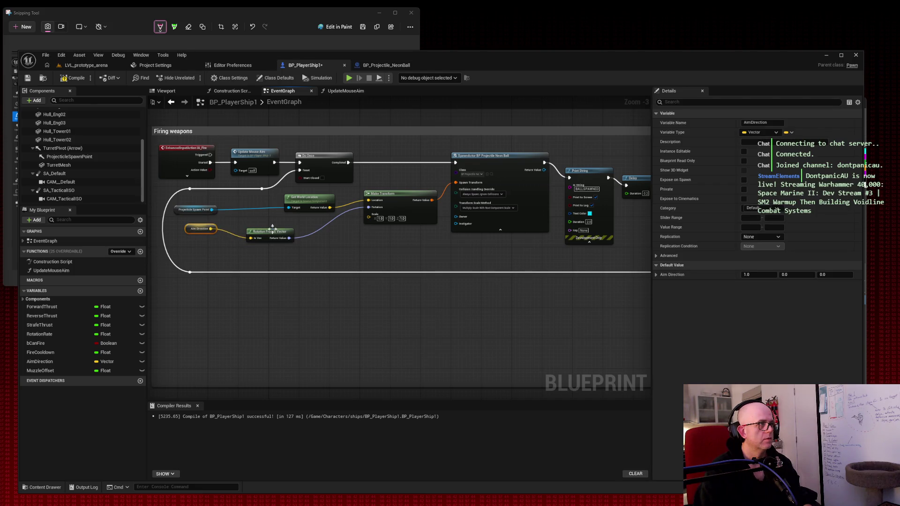
drag(274, 231, 259, 225)
drag(193, 207, 205, 199)
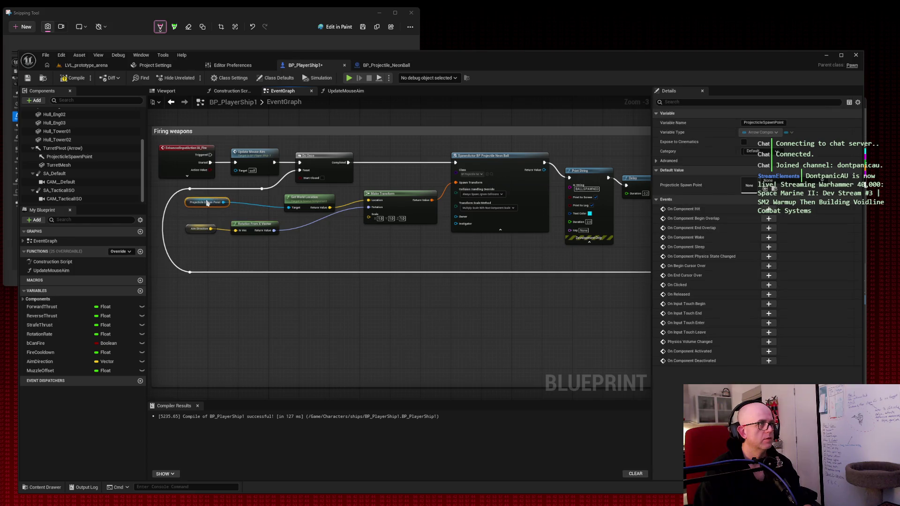
drag(313, 199, 275, 199)
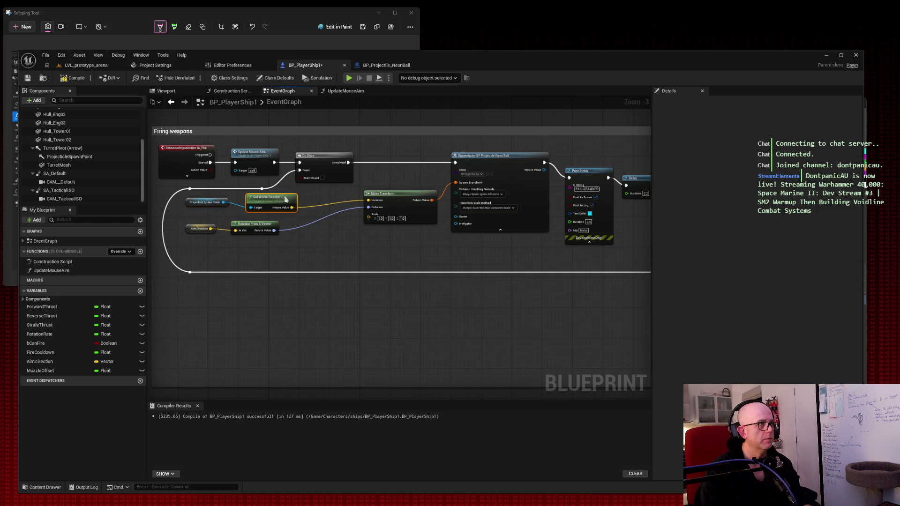
click(368, 240)
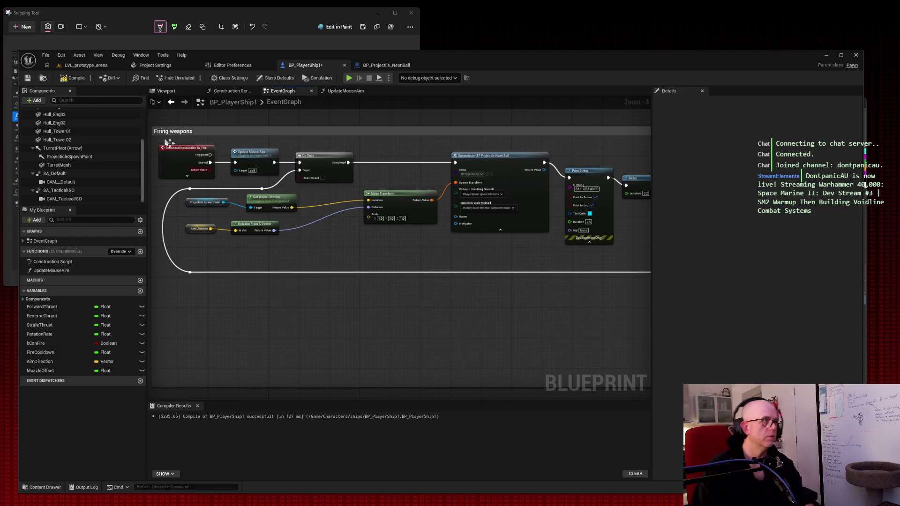
Snip the Firing weapons graph and compile BP_PlayerShip1
mouse_move(148, 118)
mouse_down()
mouse_move(608, 281)
mouse_move(683, 299)
mouse_up()
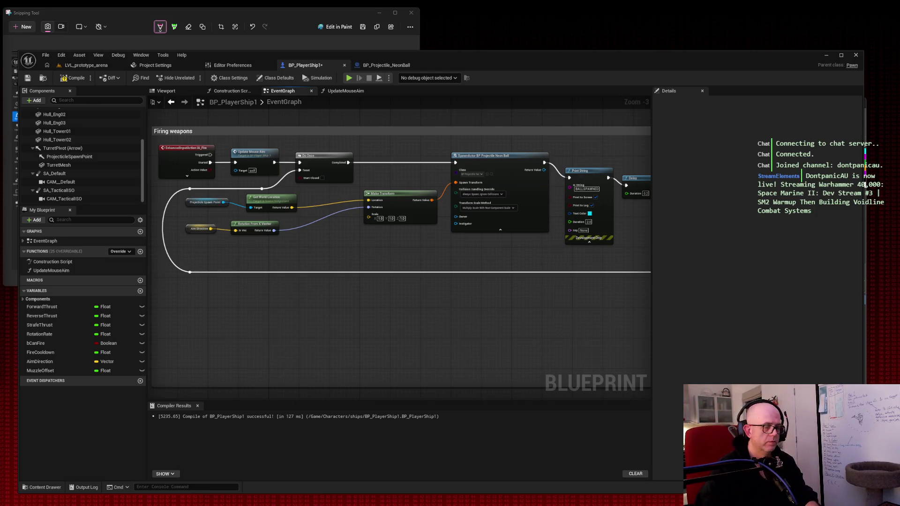
key(super+shift+s)
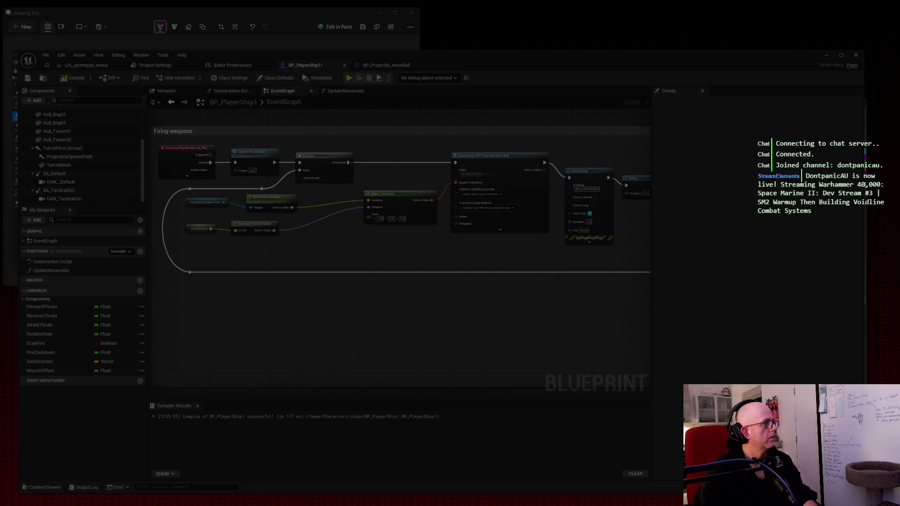
key(Escape)
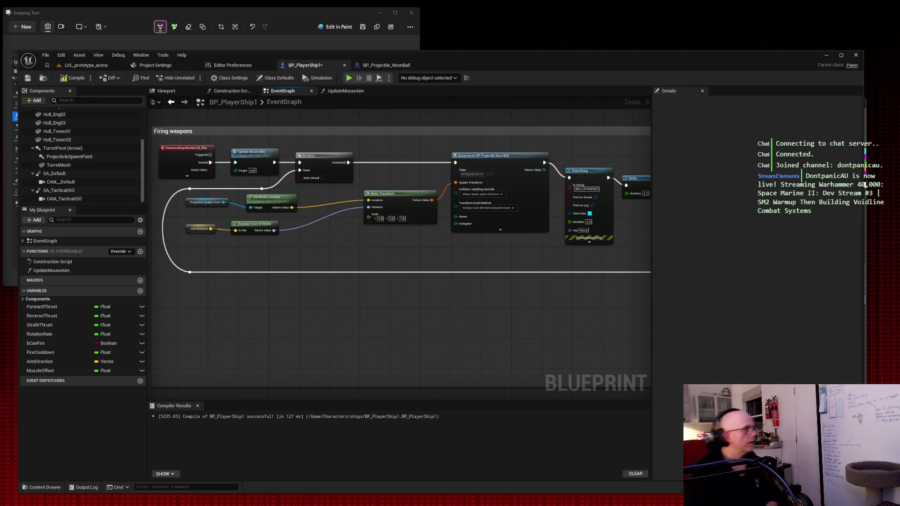
click(77, 78)
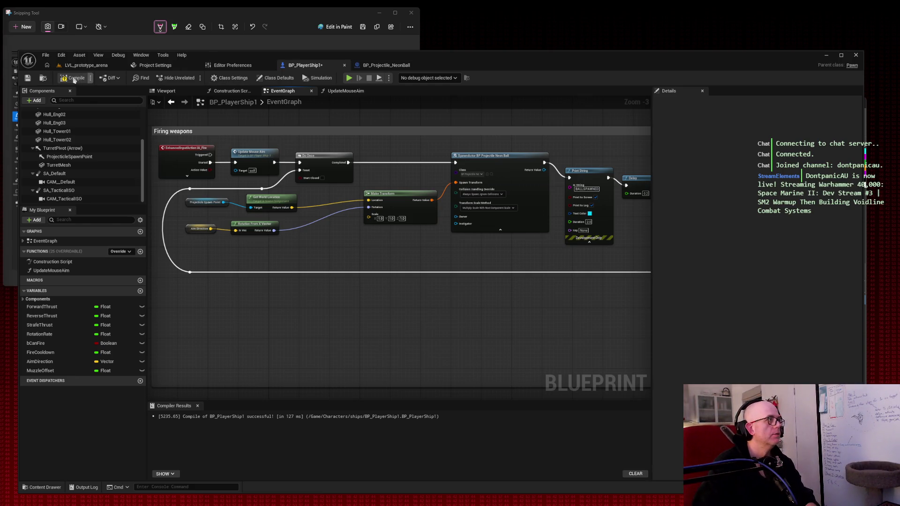
Play LVL_prototype_arena, flying the ship forward with W while firing, then stop with Esc
click(87, 66)
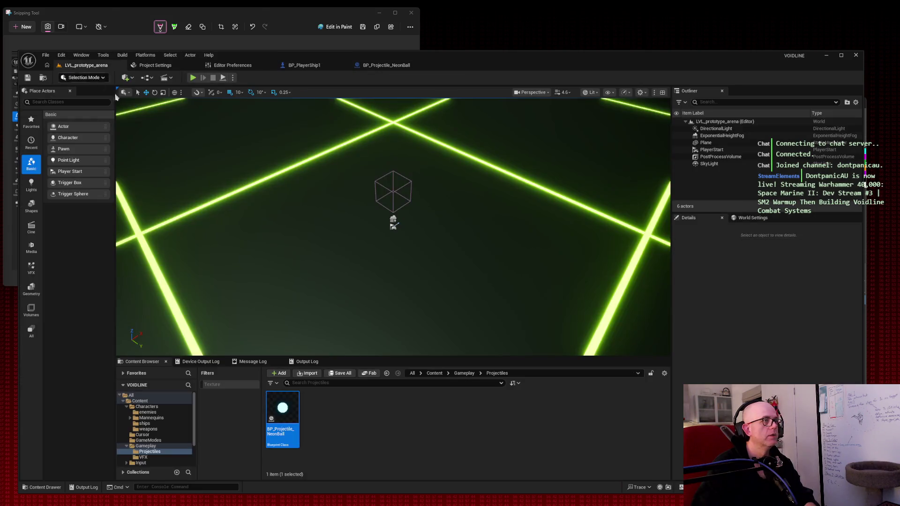
click(193, 78)
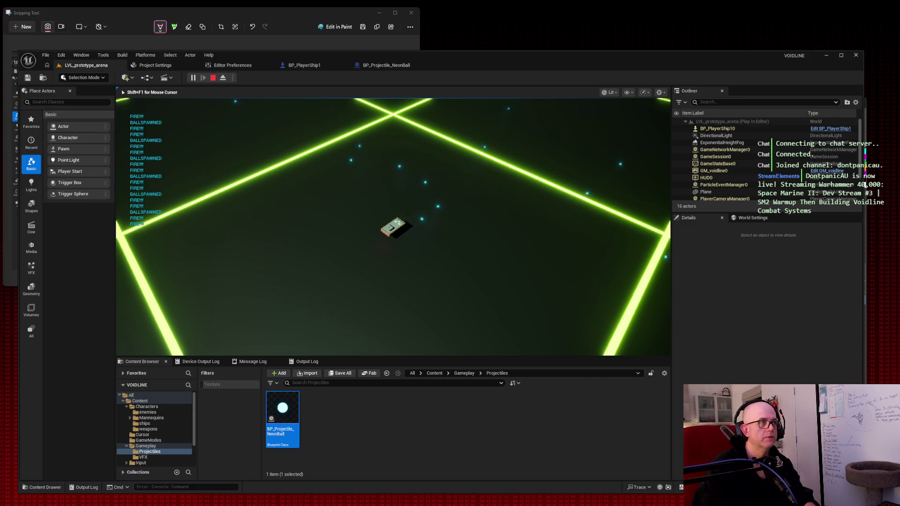
key(w)
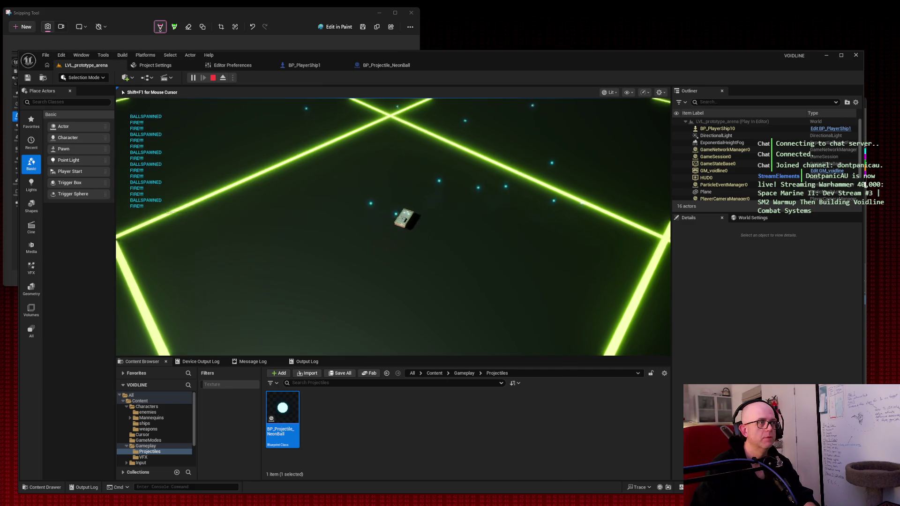
key(w)
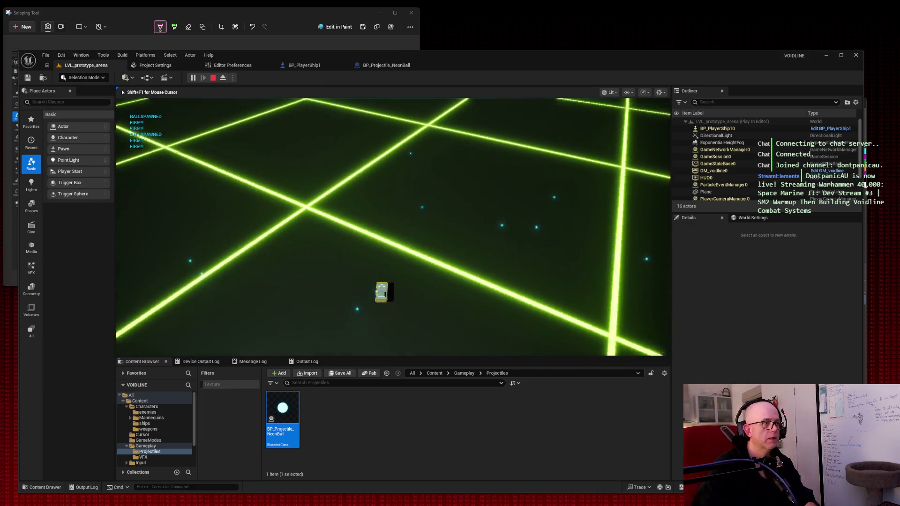
key(w)
key(w)
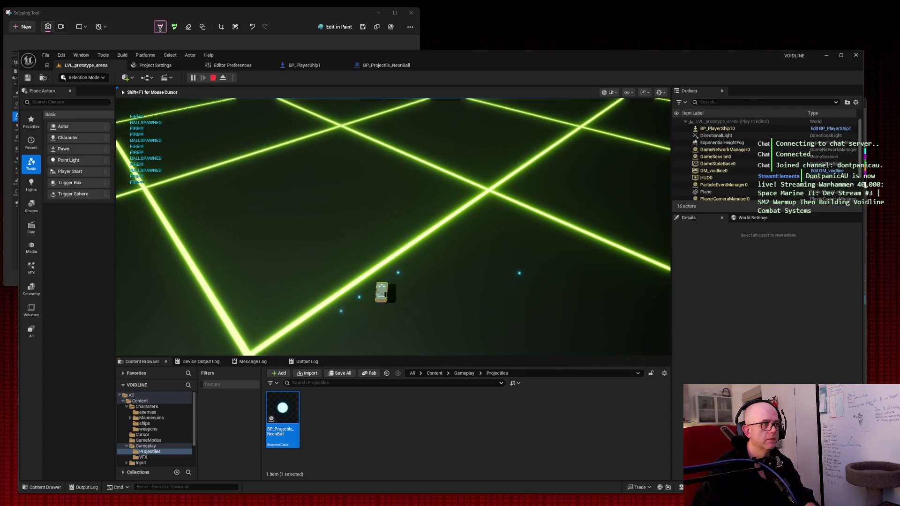
key(w)
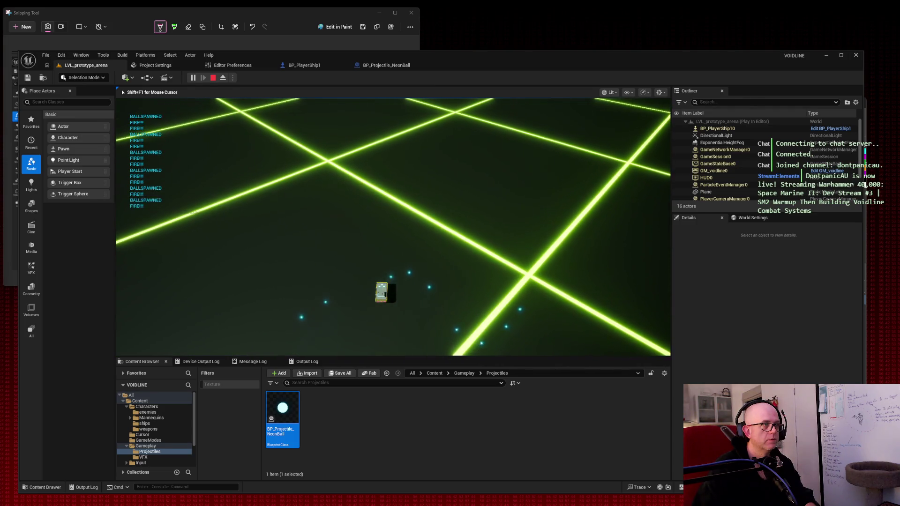
key(w)
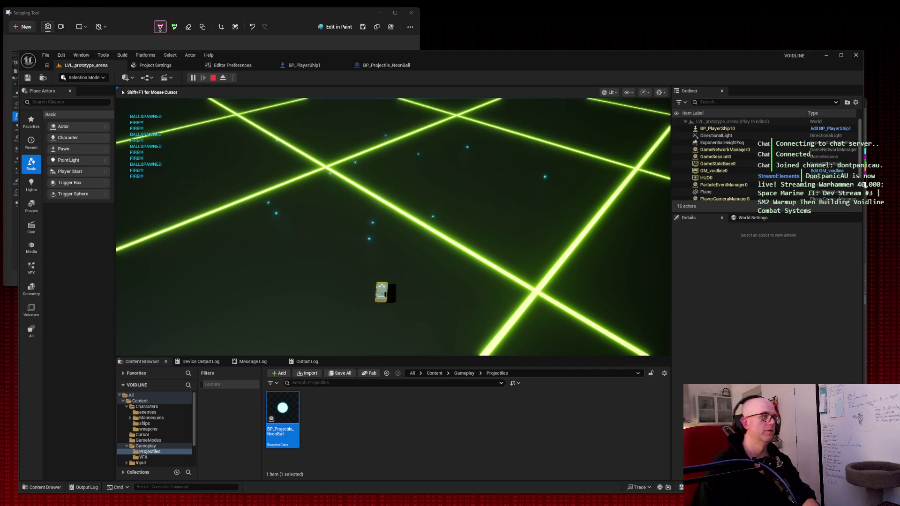
key(Escape)
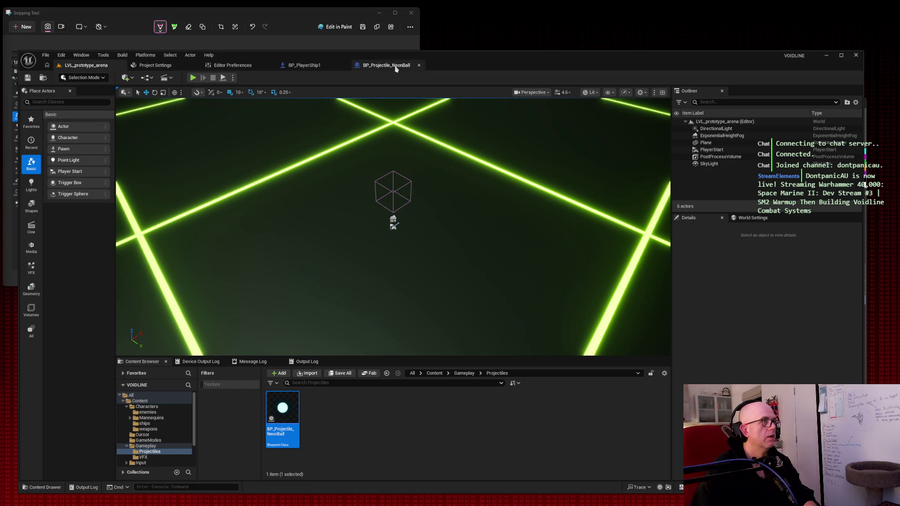
Open BP_PlayerShip1's UpdateMouseAim graph, zoom in, and snip it
click(331, 66)
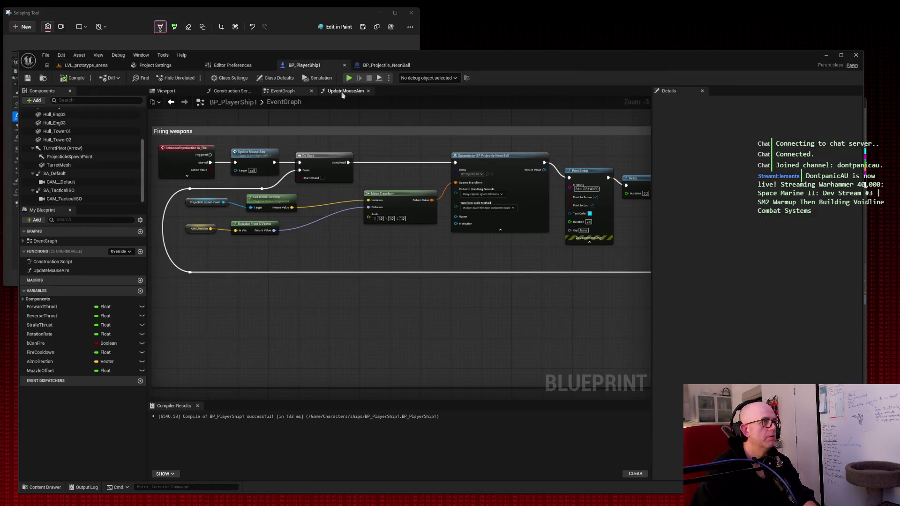
click(346, 91)
scroll(266, 152, up, 1)
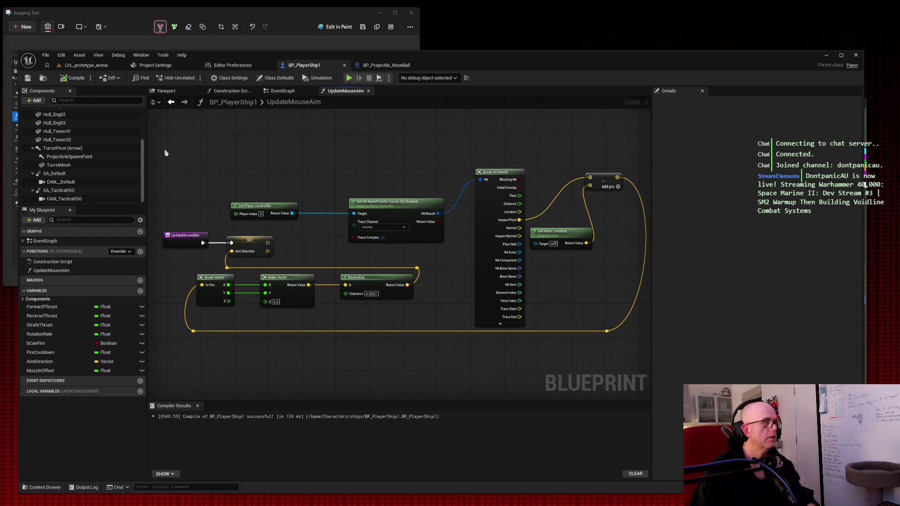
key(super+shift+s)
drag(149, 123, 705, 394)
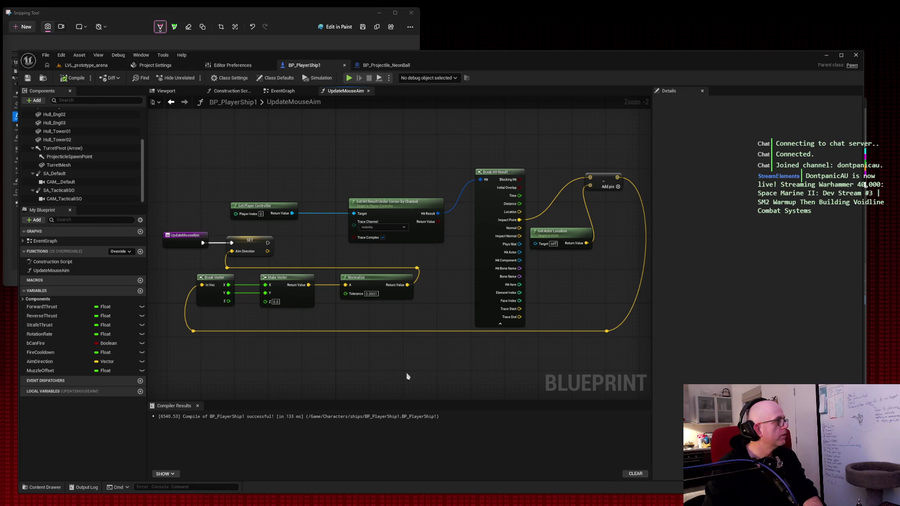
Replace Get Actor Location with the Projectile Spawn Point's Get World Location feeding the aim subtraction
mouse_move(92, 158)
mouse_down()
mouse_move(175, 226)
mouse_move(428, 358)
mouse_move(538, 368)
mouse_up()
text(get world location)
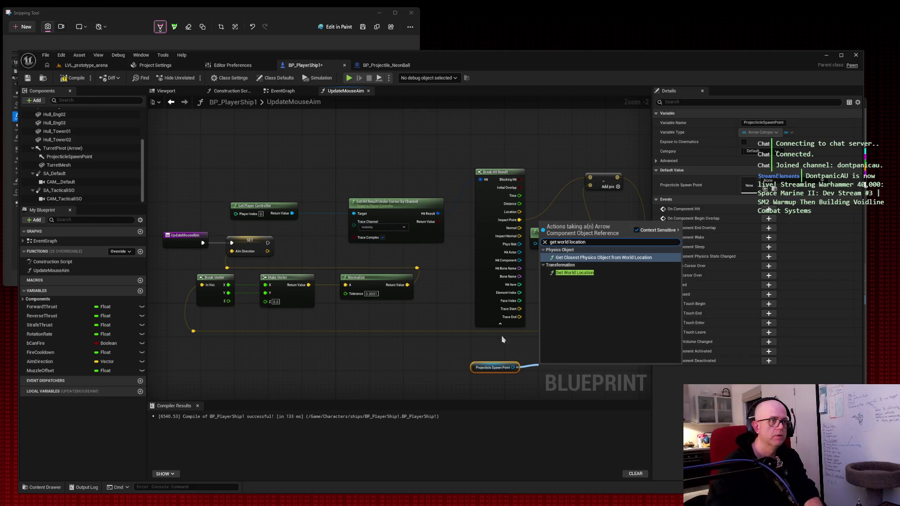
click(573, 273)
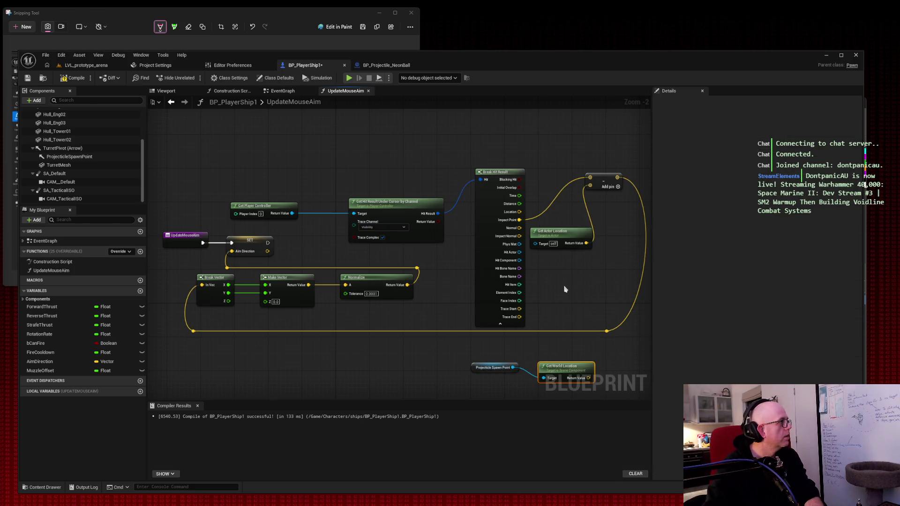
drag(574, 362, 569, 353)
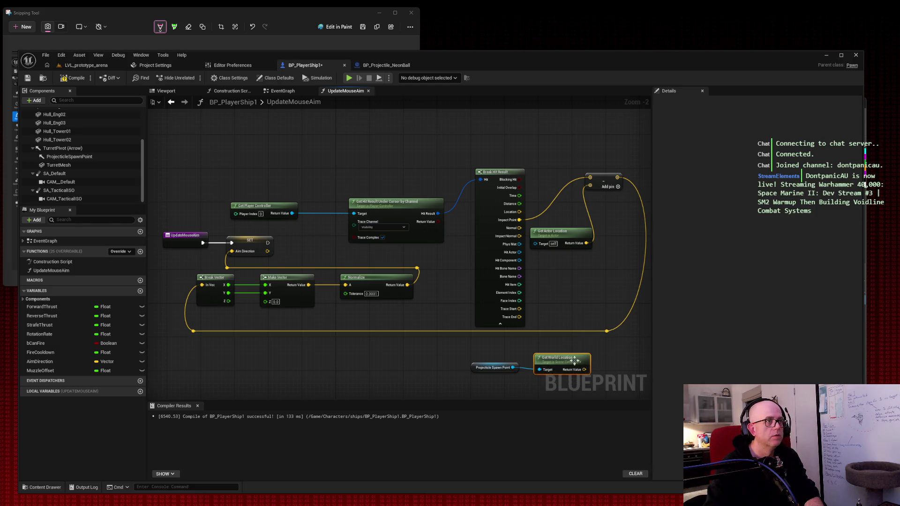
click(554, 231)
key(Delete)
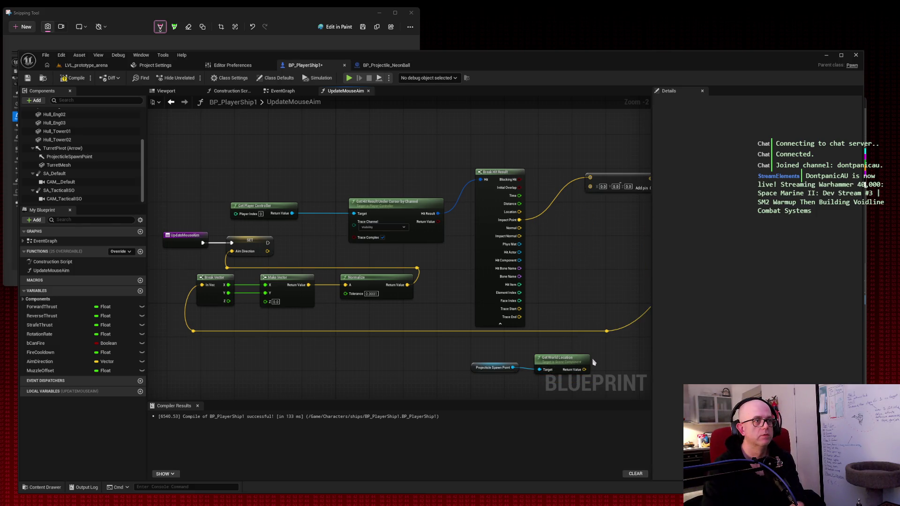
drag(584, 369, 600, 188)
mouse_move(496, 355)
mouse_down()
mouse_move(551, 375)
mouse_move(614, 238)
mouse_move(556, 135)
mouse_move(586, 224)
mouse_move(600, 226)
mouse_move(539, 230)
mouse_move(590, 266)
mouse_up()
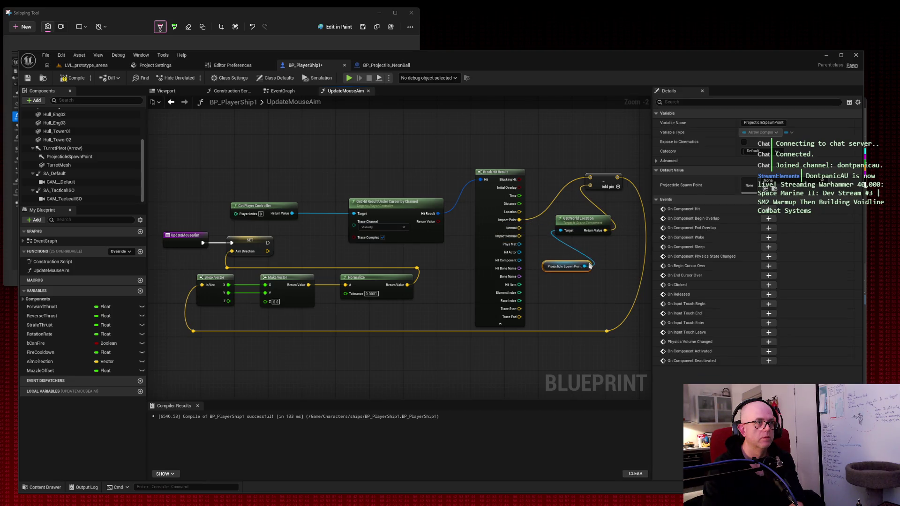
drag(586, 222, 578, 223)
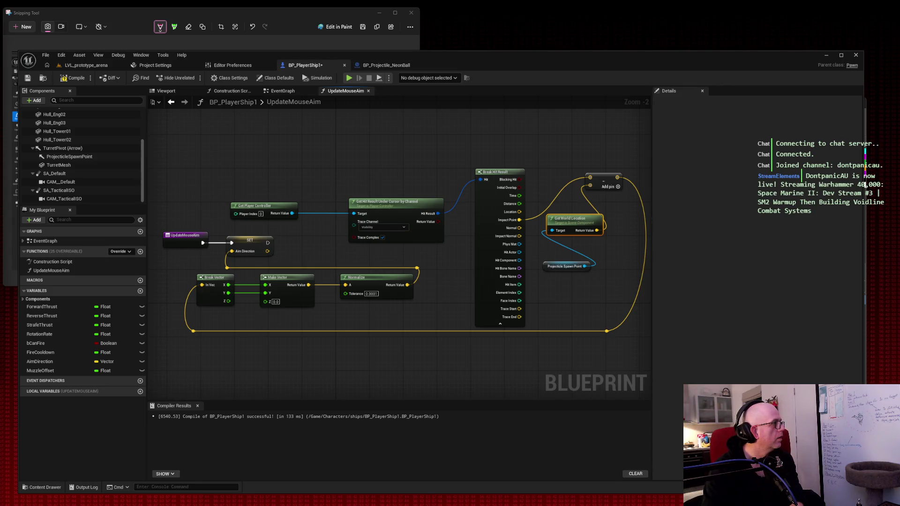
Compile, run a quick arena play test, then return to the aim graph and snip it
click(74, 78)
click(77, 66)
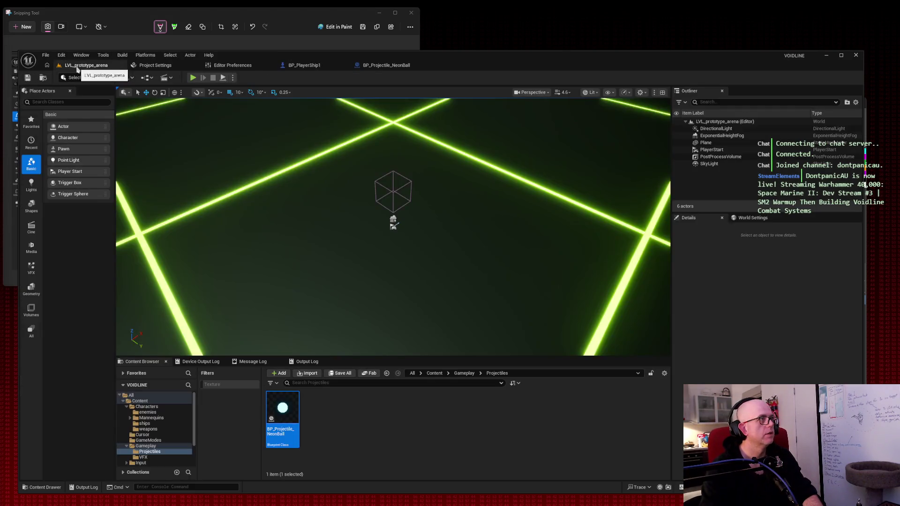
click(193, 78)
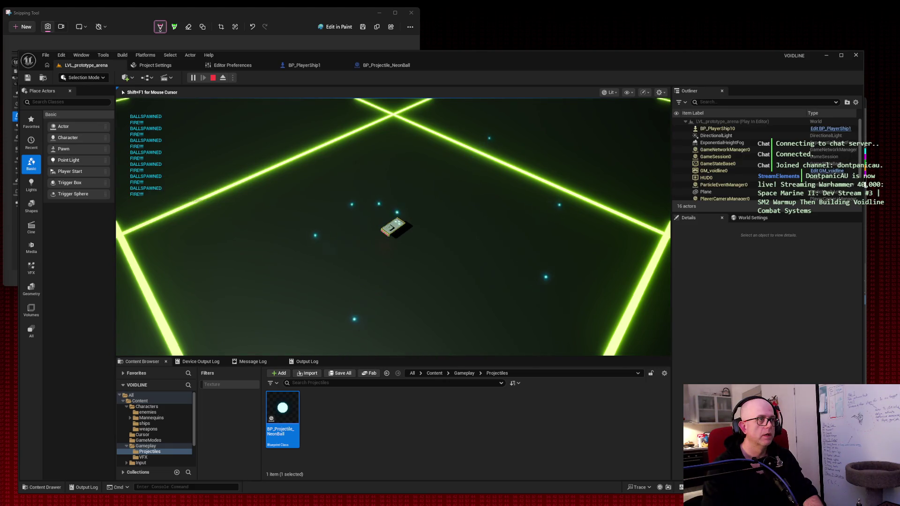
key(Escape)
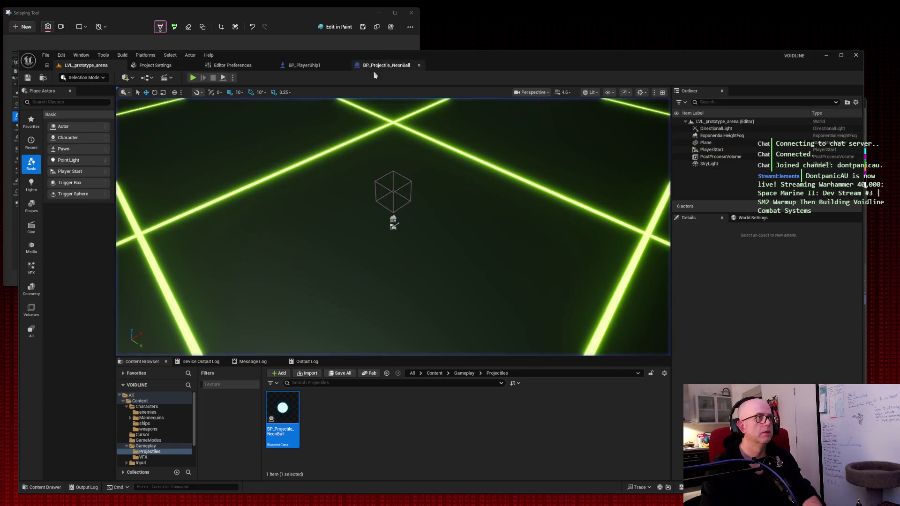
click(317, 67)
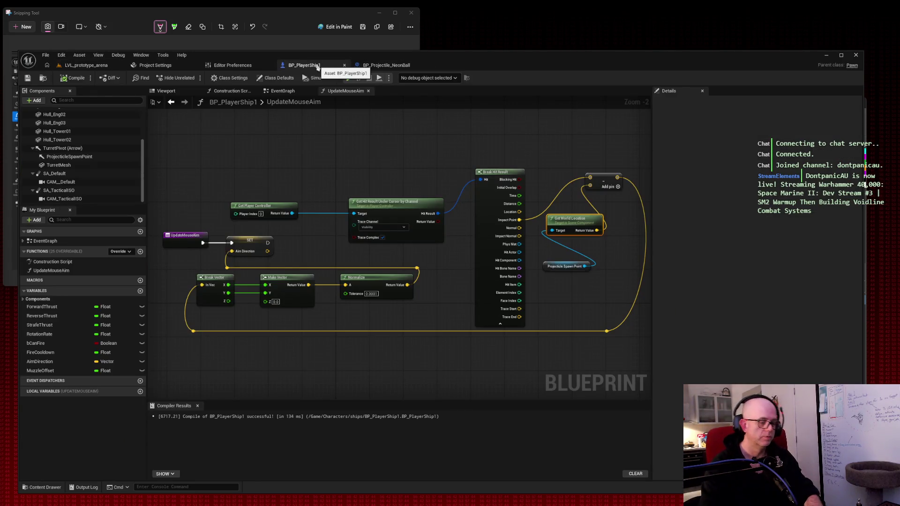
drag(158, 145, 654, 346)
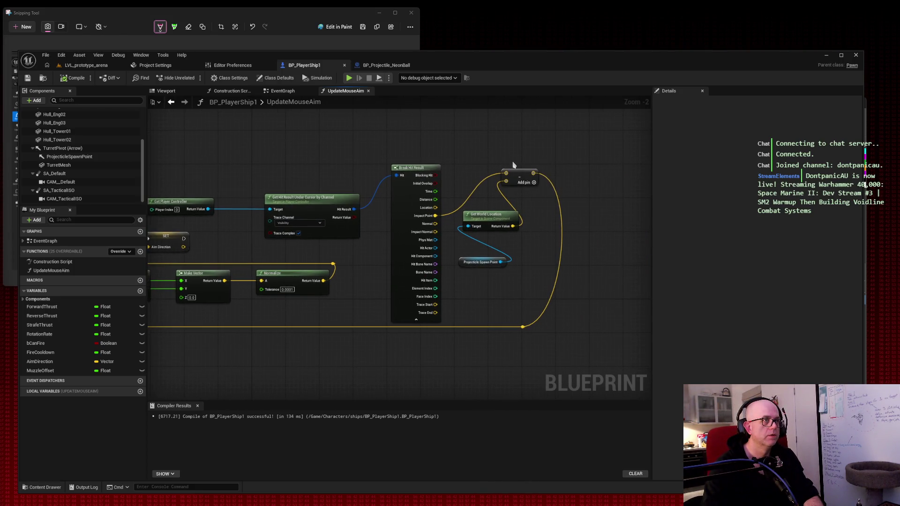
Add a reroute point on the Impact Point wire and rearrange the spawn point and location nodes
drag(519, 168, 570, 173)
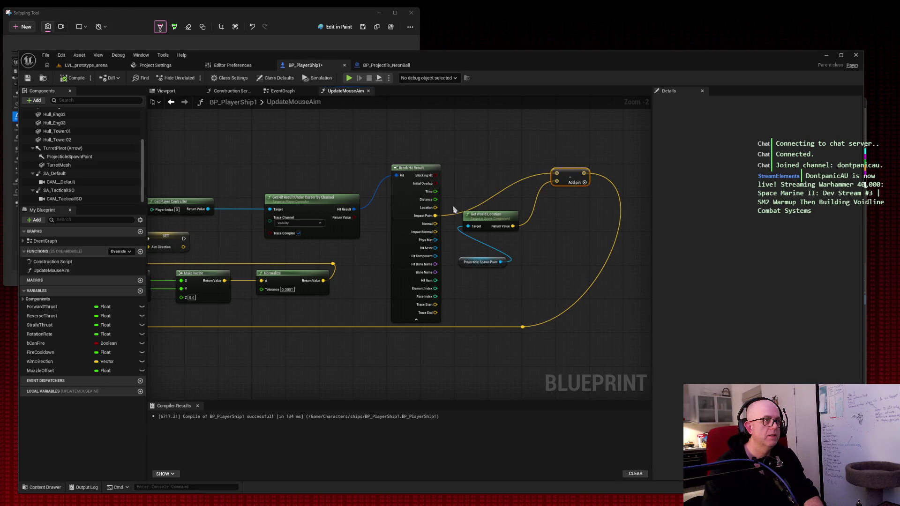
double_click(481, 202)
drag(483, 202, 462, 177)
click(526, 185)
mouse_move(512, 215)
mouse_down()
mouse_move(529, 191)
mouse_move(575, 253)
mouse_move(513, 210)
mouse_move(573, 232)
mouse_move(582, 245)
mouse_up()
drag(493, 260, 483, 257)
drag(571, 248, 553, 248)
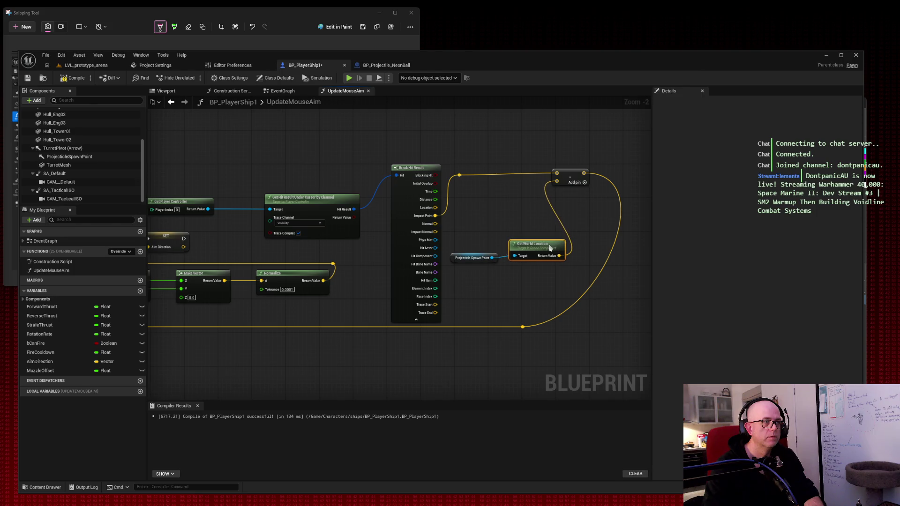
click(474, 256)
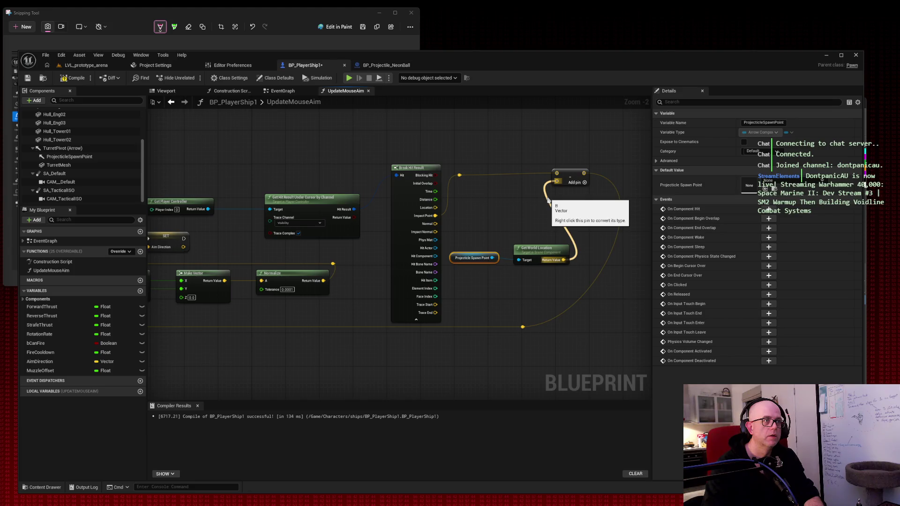
mouse_move(482, 228)
mouse_down()
mouse_move(516, 276)
mouse_move(544, 211)
mouse_up()
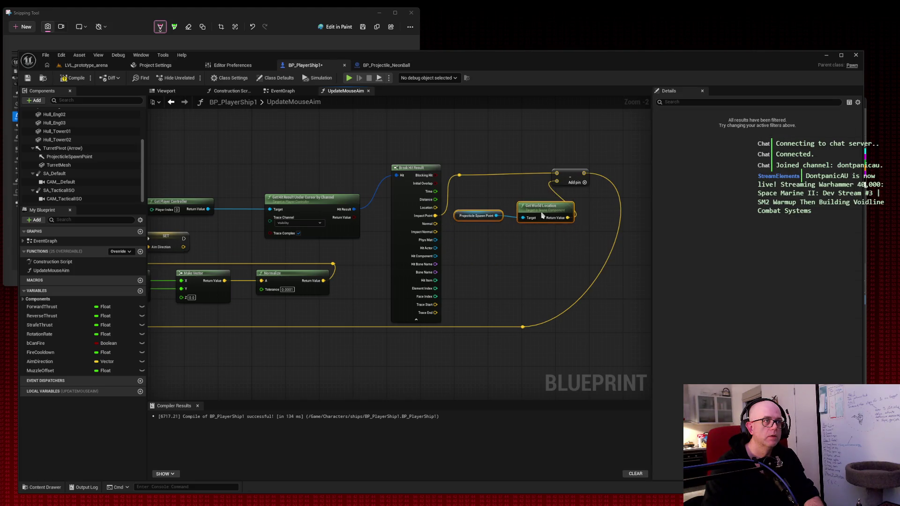
mouse_move(567, 173)
mouse_down()
mouse_move(597, 174)
mouse_move(607, 194)
mouse_move(598, 178)
mouse_up()
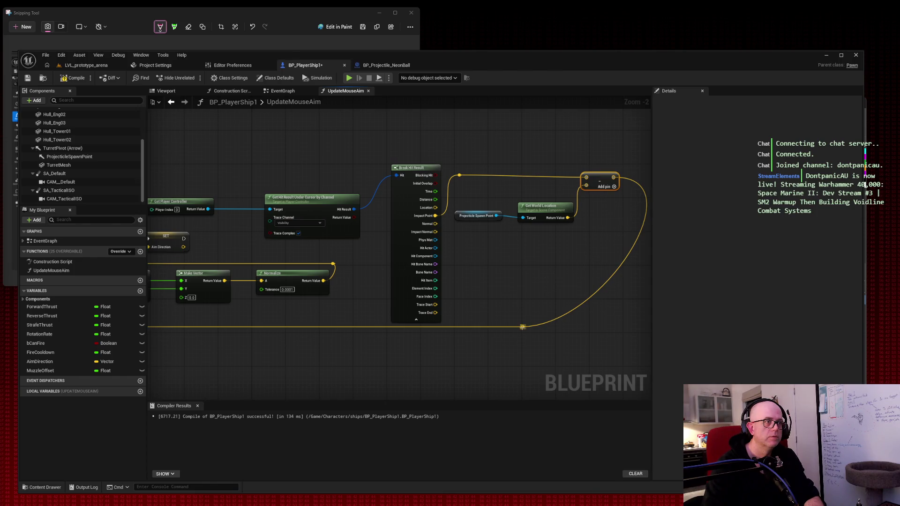
Rewire the connection from the reroute point and save BP_PlayerShip1
mouse_move(526, 328)
mouse_down()
mouse_move(628, 325)
mouse_move(615, 329)
mouse_up()
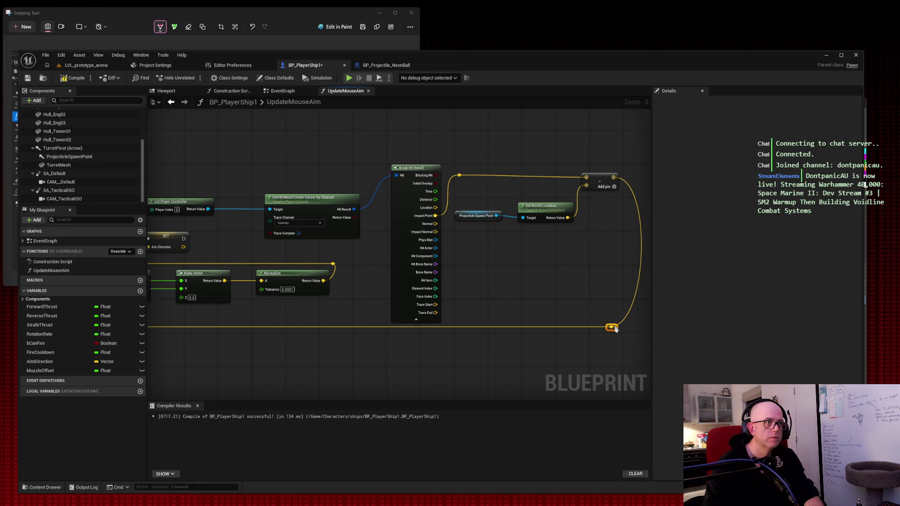
mouse_move(485, 282)
mouse_down()
mouse_move(572, 254)
mouse_move(514, 257)
mouse_up()
scroll(554, 254, down, 1)
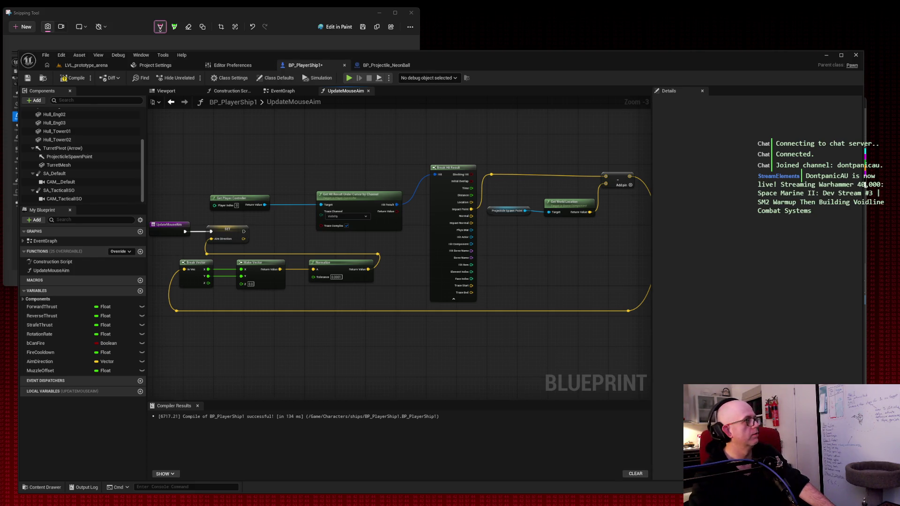
click(28, 78)
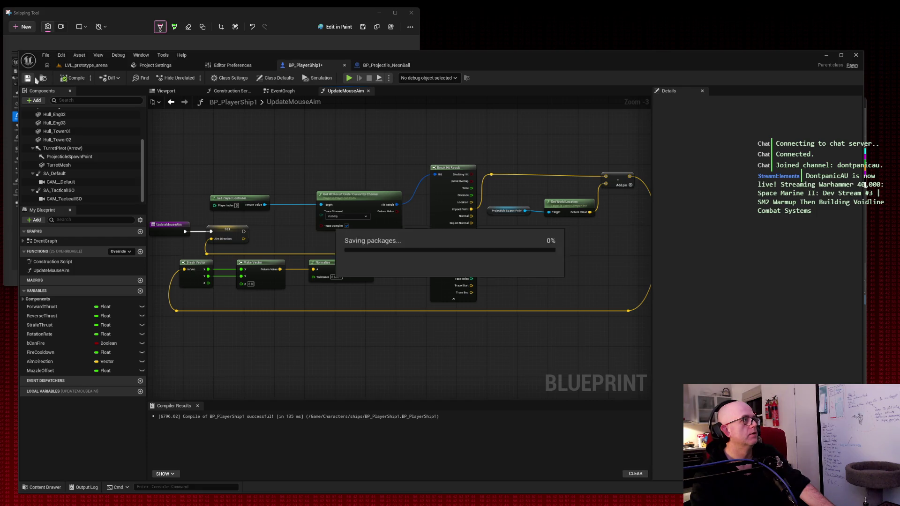
Run a brief Play test in LVL_prototype_arena, stop it, and return to BP_PlayerShip1
click(86, 65)
click(192, 78)
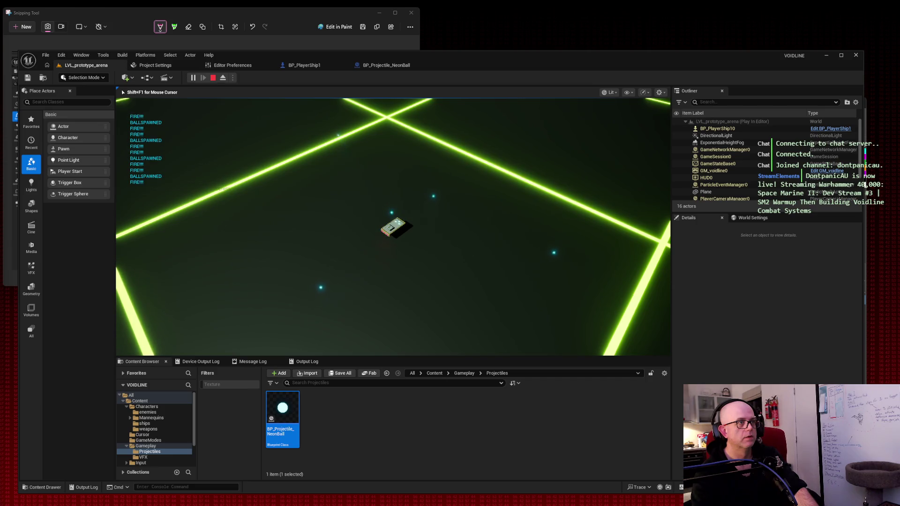
key(Escape)
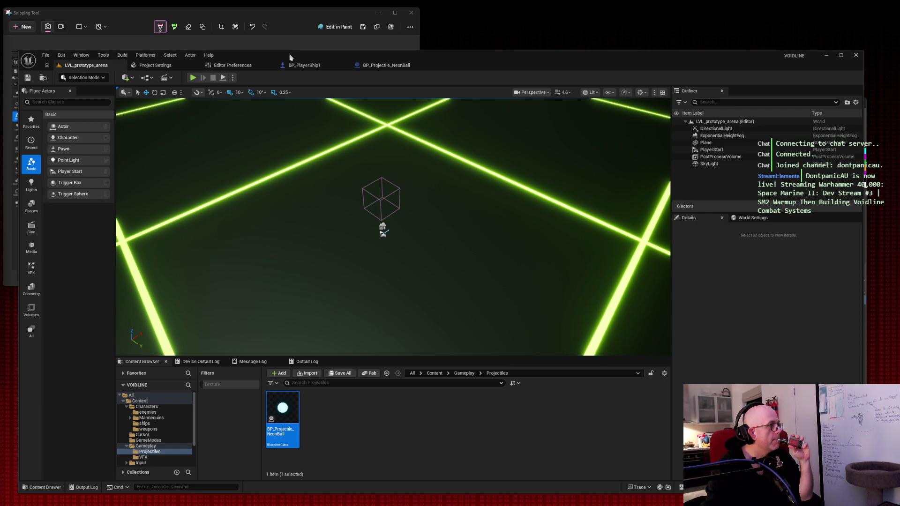
click(309, 65)
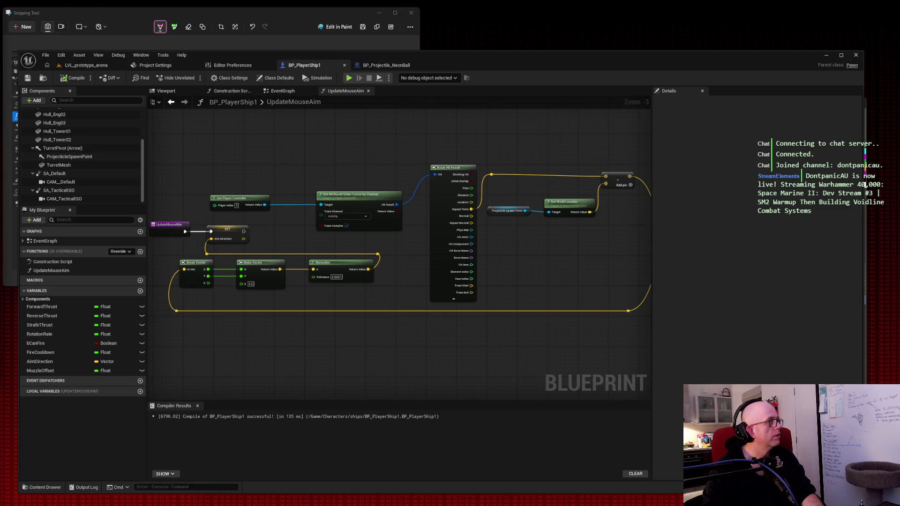
Add a variable named CurrentAimMode and browse the enum category of its type list
click(140, 292)
text(CurrentAimMode)
key(Return)
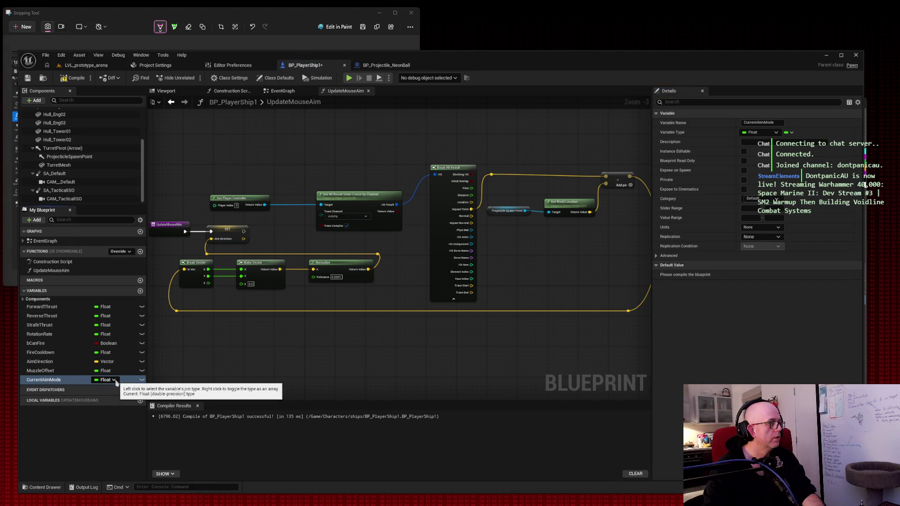
click(113, 381)
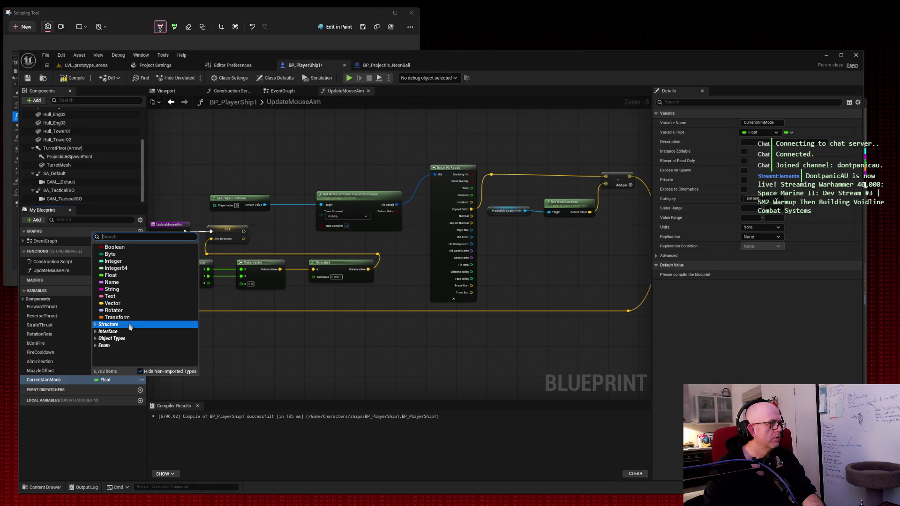
click(105, 346)
scroll(131, 319, down, 3)
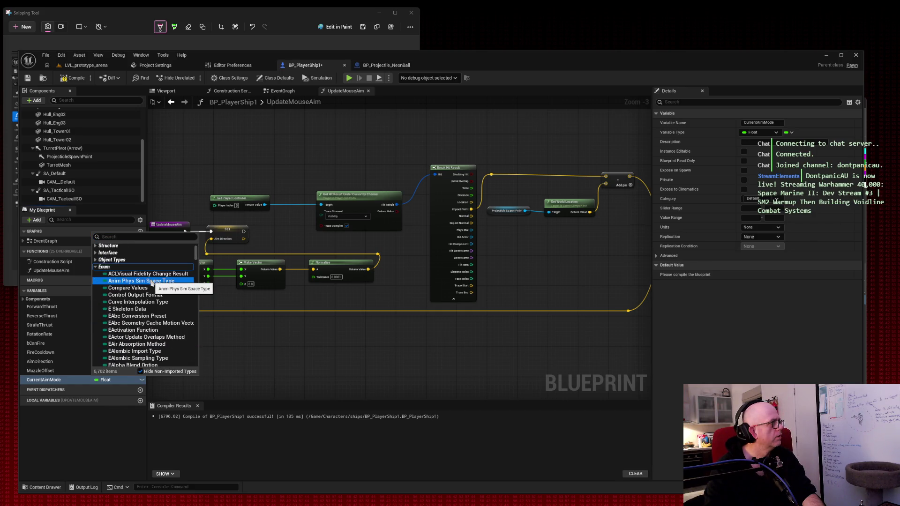
scroll(136, 279, up, 3)
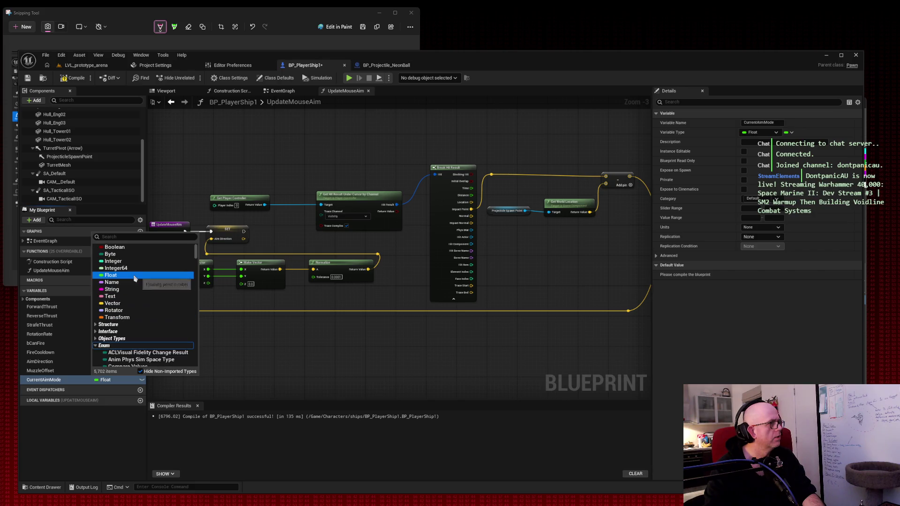
Set CurrentAimMode to String, add Boolean bPrecisionAimHeld, then compile and save BP_PlayerShip1
click(108, 289)
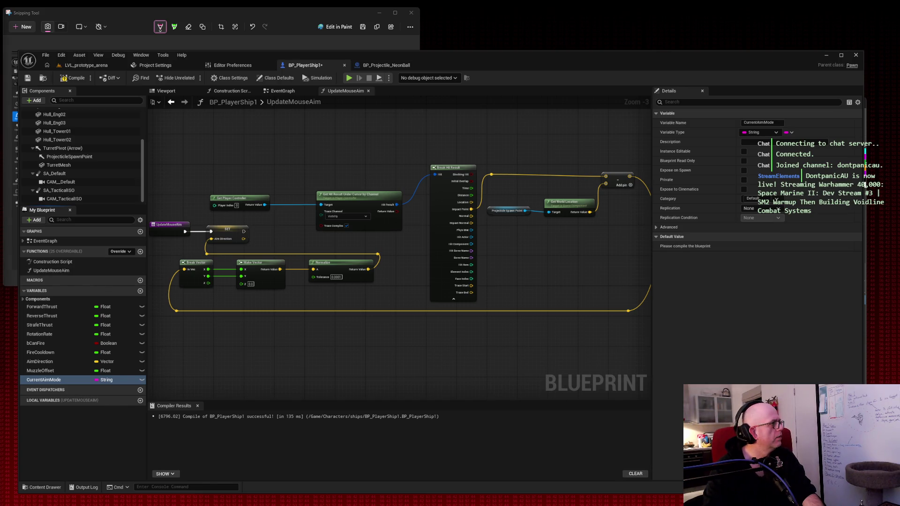
click(140, 290)
text(bPrecisionAimHeld)
key(Return)
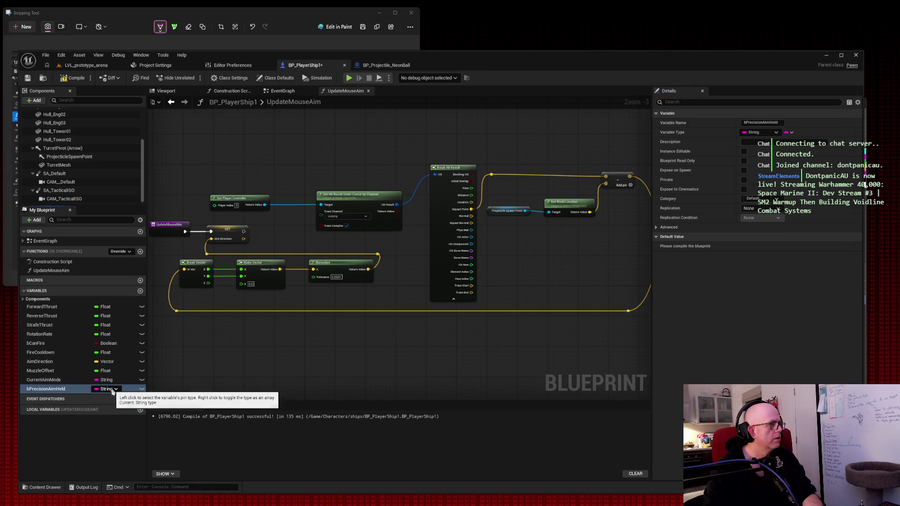
click(106, 389)
click(115, 257)
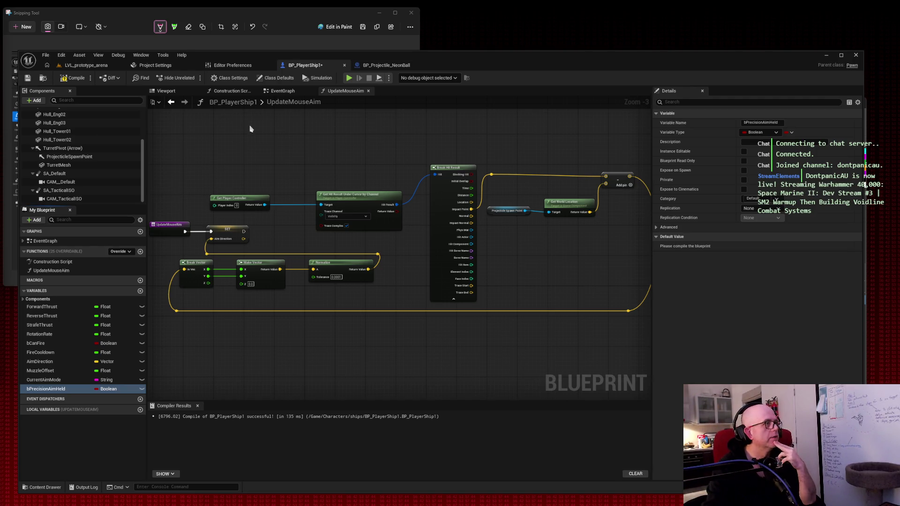
click(72, 78)
click(28, 79)
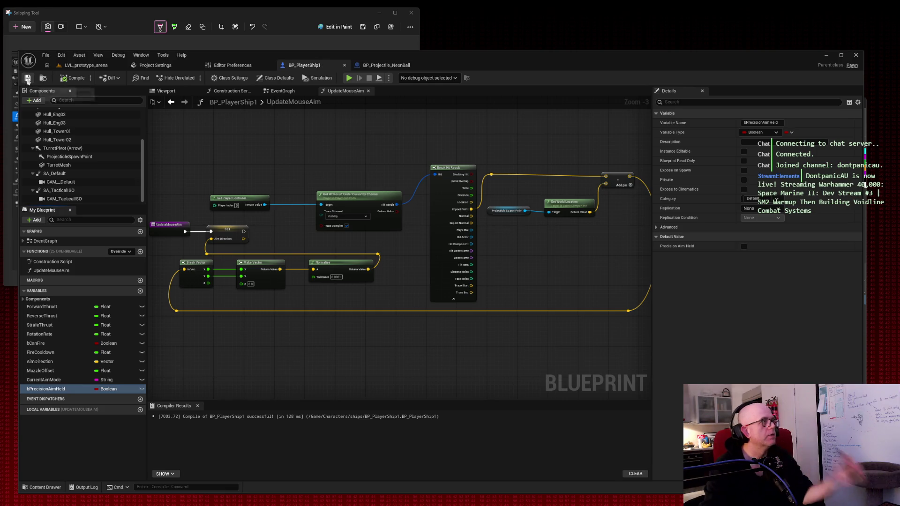
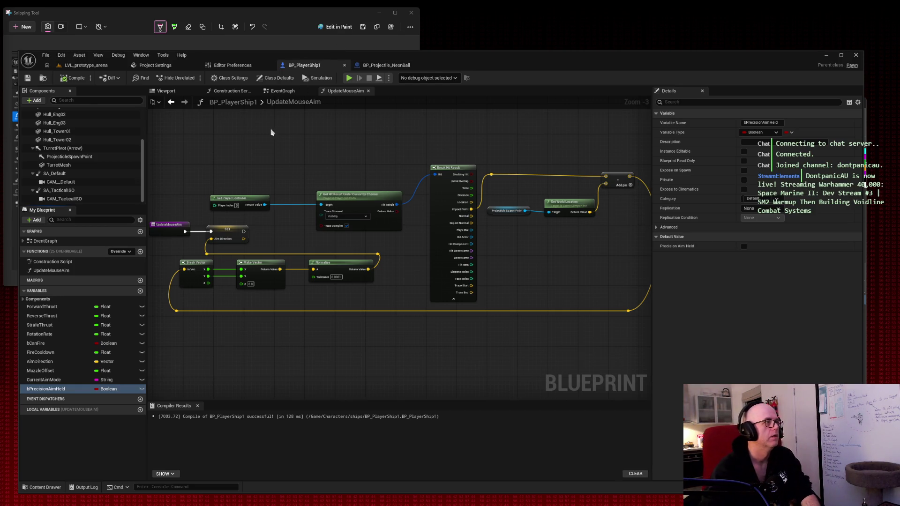
Show the BP_PlayerShip1 EventGraph's firing-weapons logic and snip a screenshot of that graph region
click(282, 91)
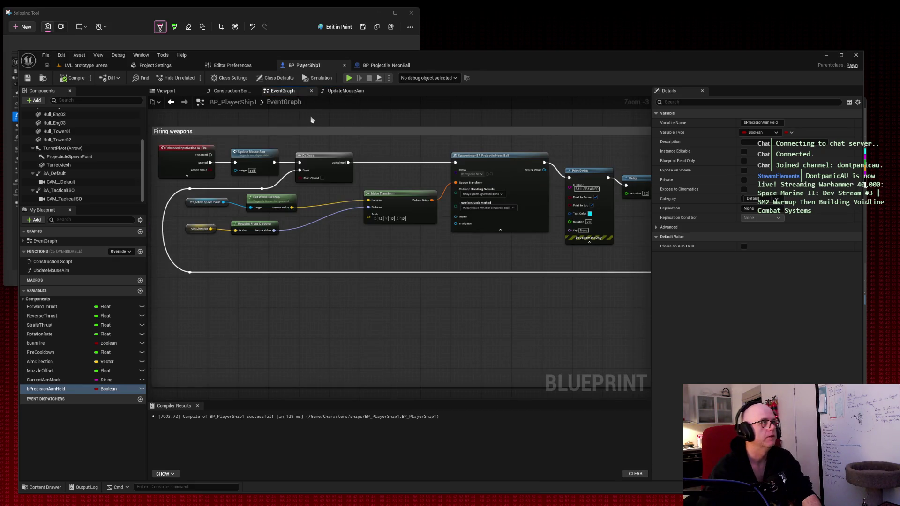
mouse_move(523, 122)
mouse_down()
mouse_move(424, 119)
mouse_move(511, 119)
mouse_up()
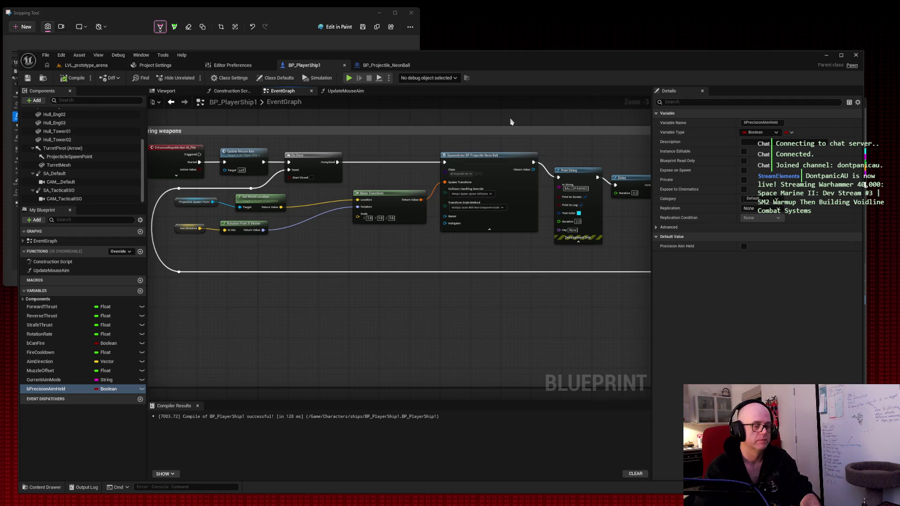
key(super+shift+s)
mouse_move(147, 118)
mouse_down()
mouse_move(631, 241)
mouse_move(672, 279)
mouse_up()
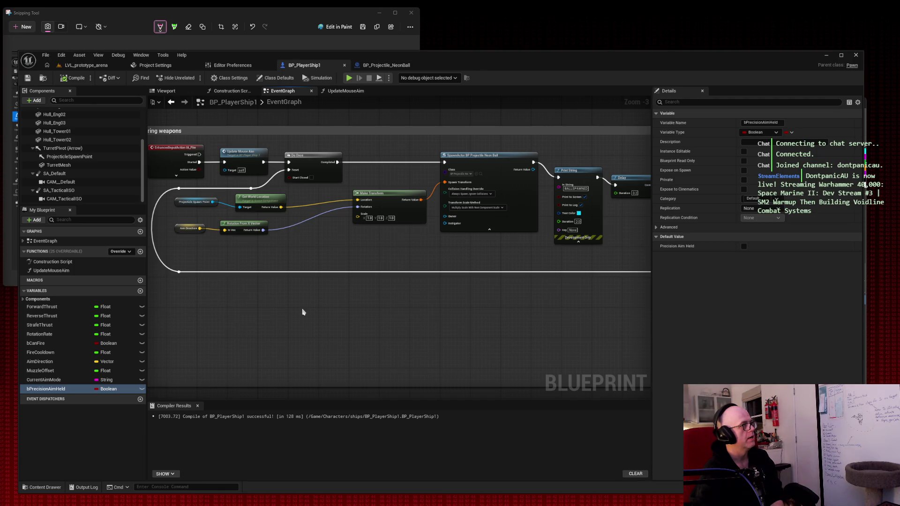
right_click(273, 302)
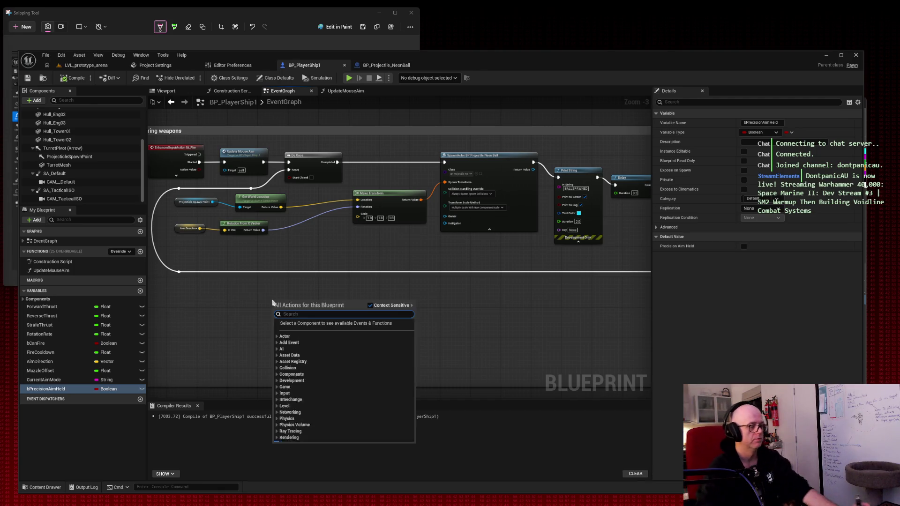
Place a Branch node on the event graph
text(branch)
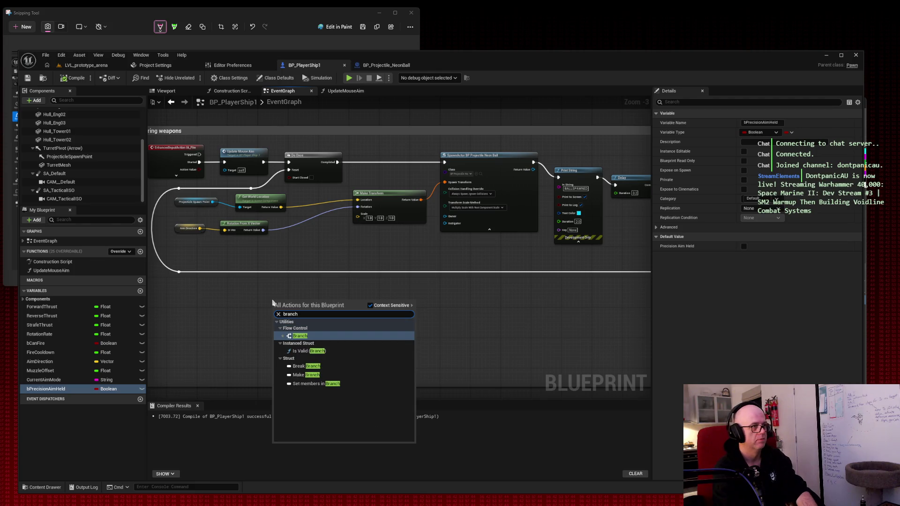
key(Return)
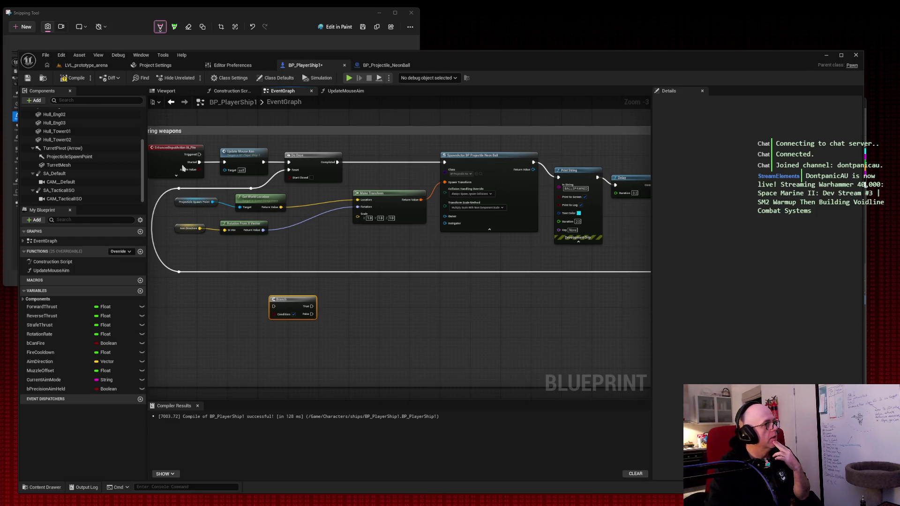
mouse_move(199, 162)
mouse_down()
mouse_move(276, 309)
mouse_move(207, 179)
mouse_move(209, 158)
mouse_up()
key(Escape)
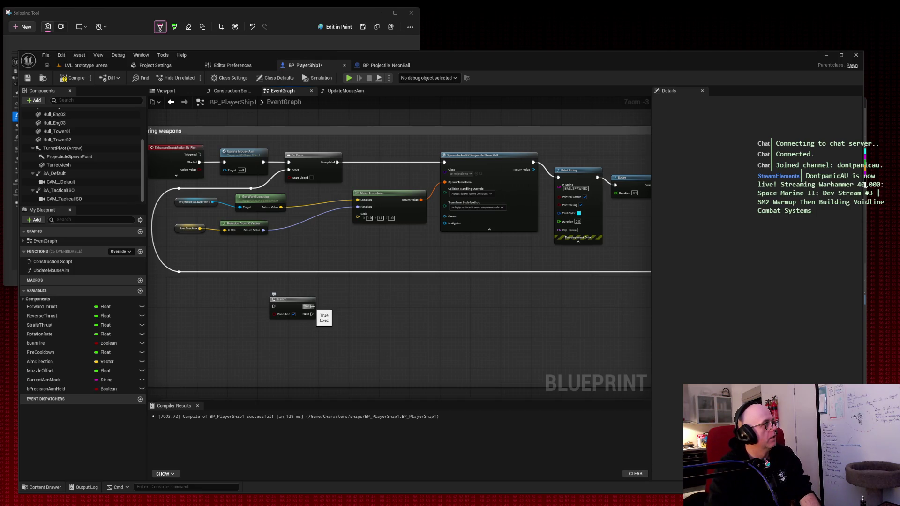
Wire an Update Mouse Aim call to the Branch's True output and position it
drag(311, 306, 353, 300)
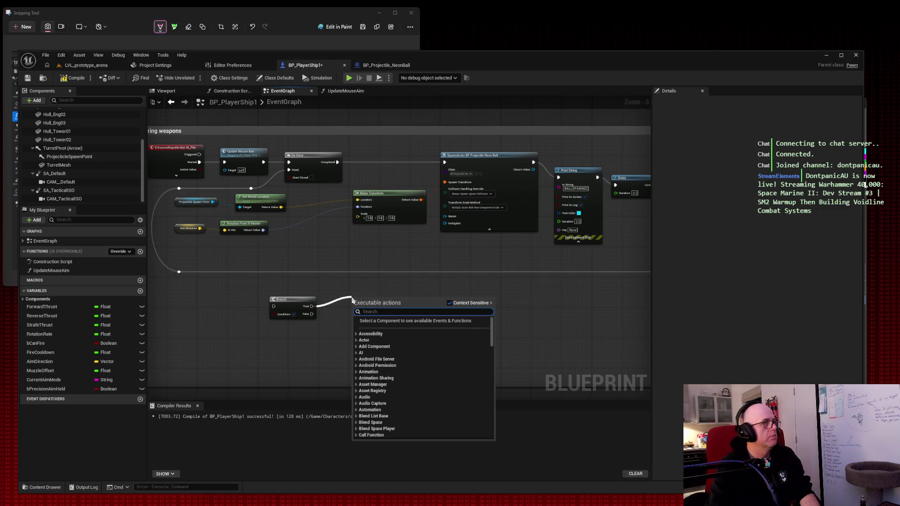
text(update mouse aim)
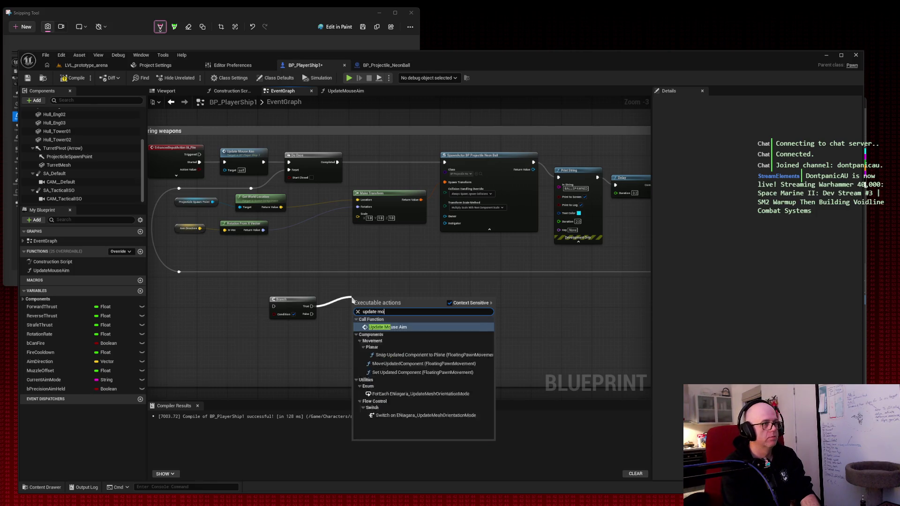
key(Return)
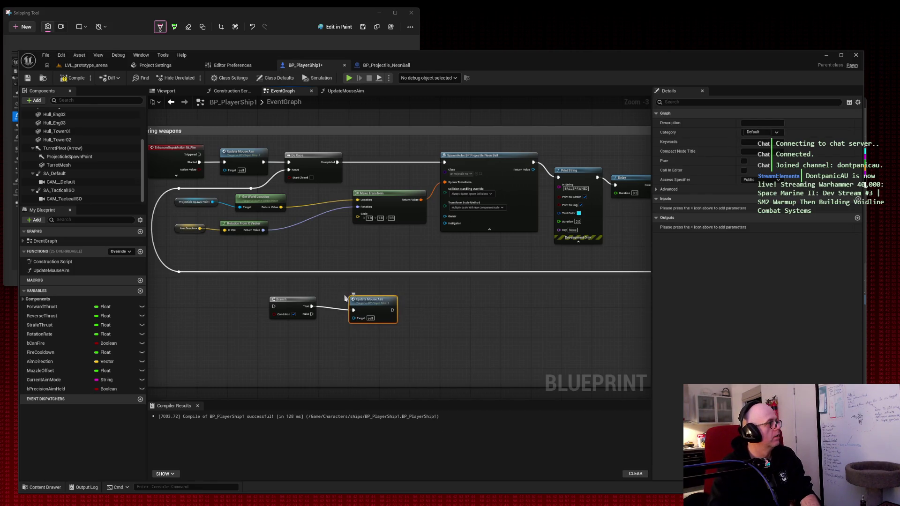
drag(312, 314, 331, 342)
text(skip mouse up)
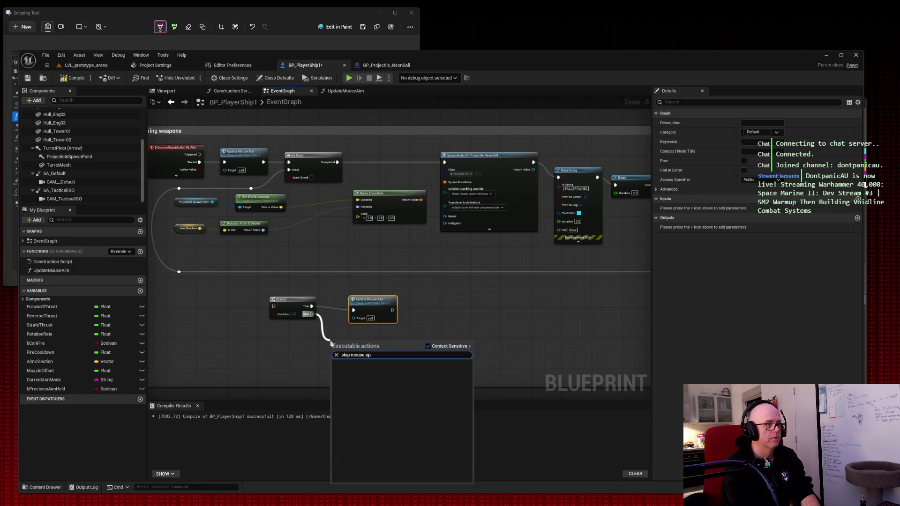
click(308, 345)
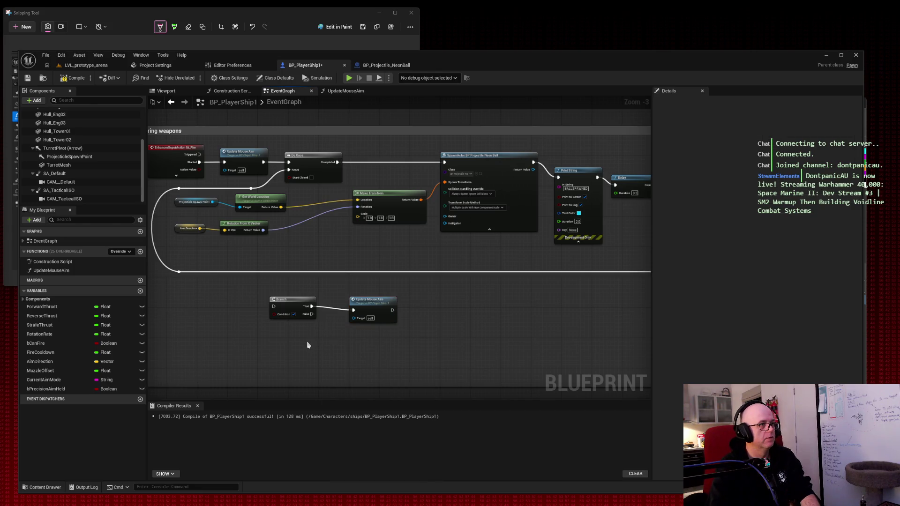
drag(369, 306, 365, 301)
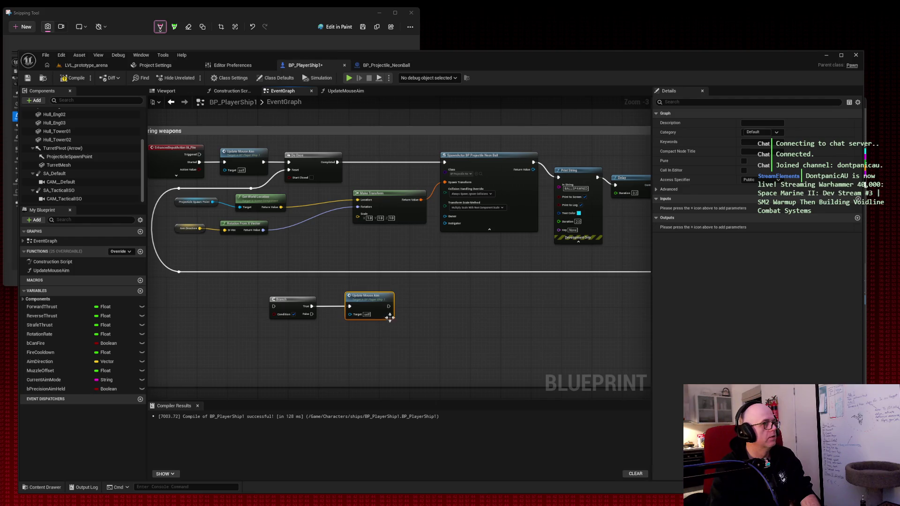
Search for a Spawn Actor node after Update Mouse Aim, then close the search without adding one
drag(388, 307, 488, 324)
text(spawn acot)
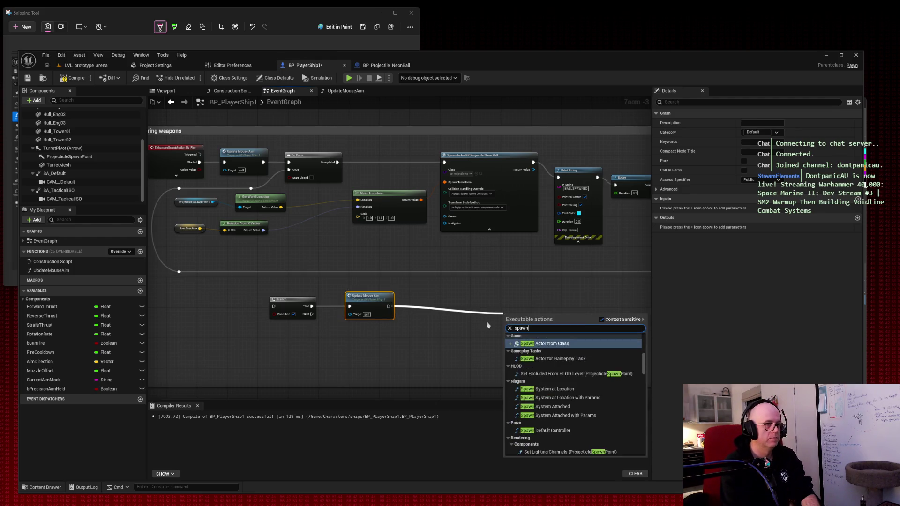
key(BackSpace)
text(tor)
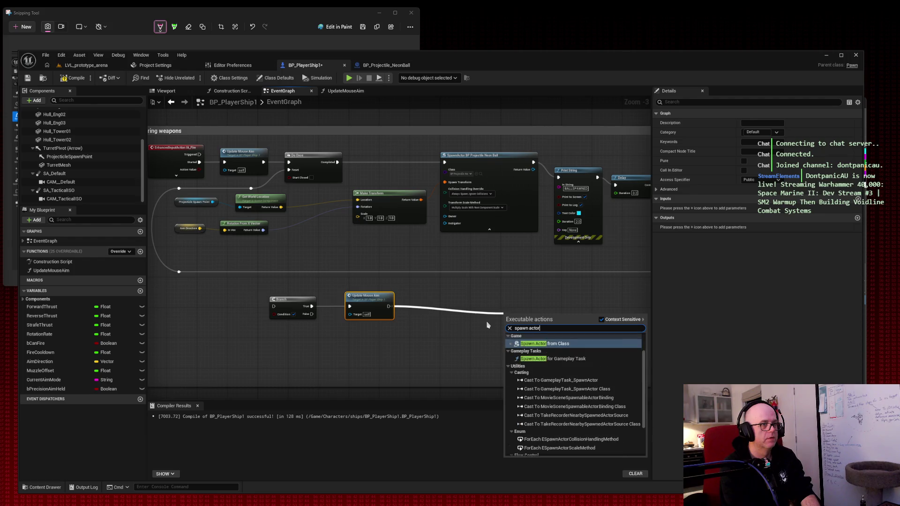
scroll(567, 375, down, 3)
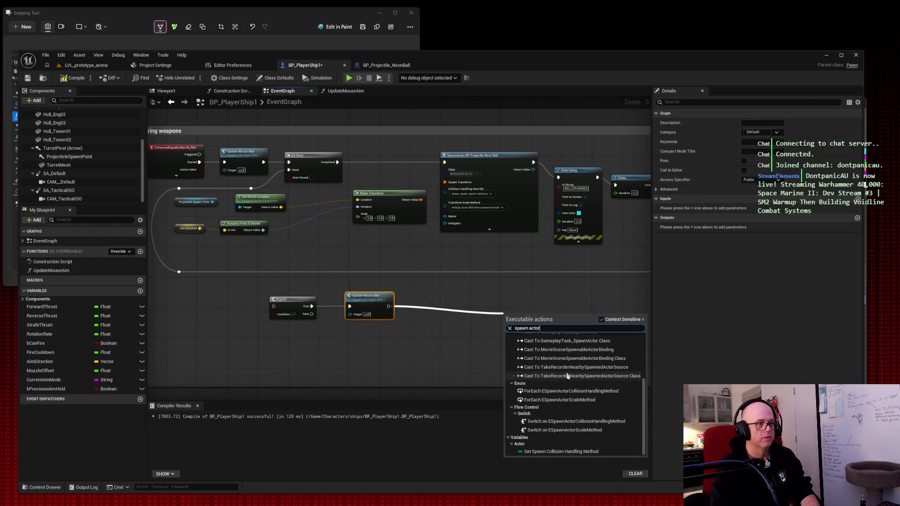
scroll(568, 376, up, 3)
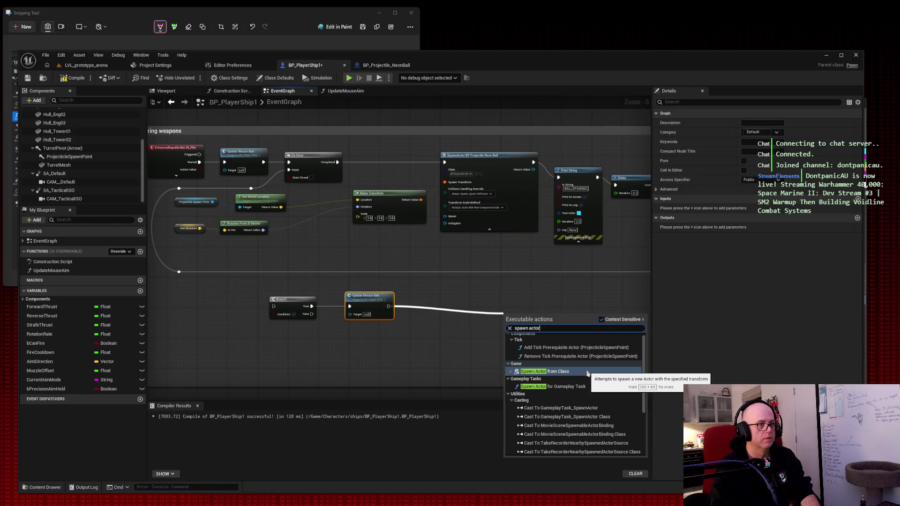
click(432, 361)
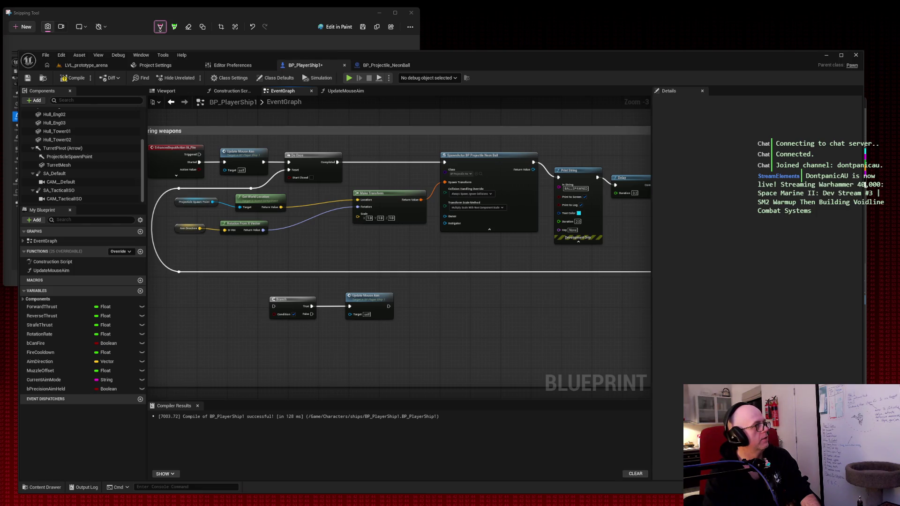
Create a new variable named bUsingMouseAim and compile the blueprint
click(140, 292)
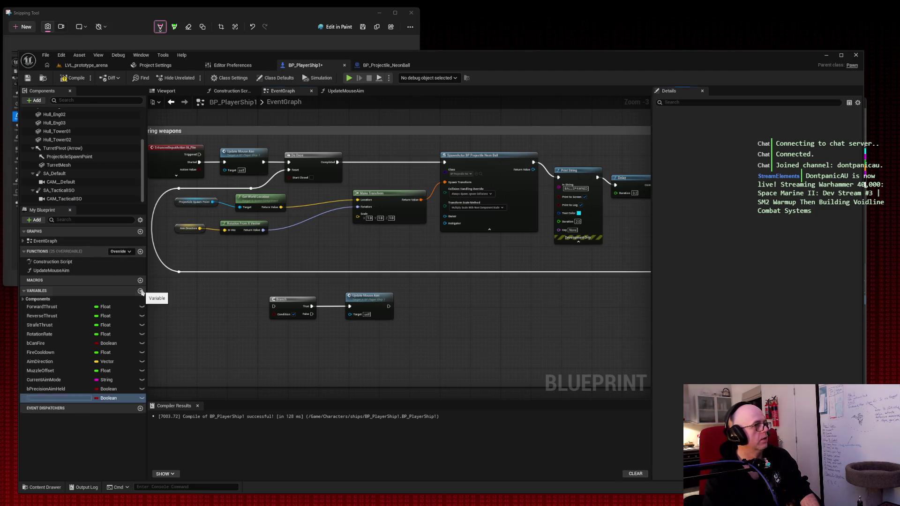
text(bUsingMouseAim)
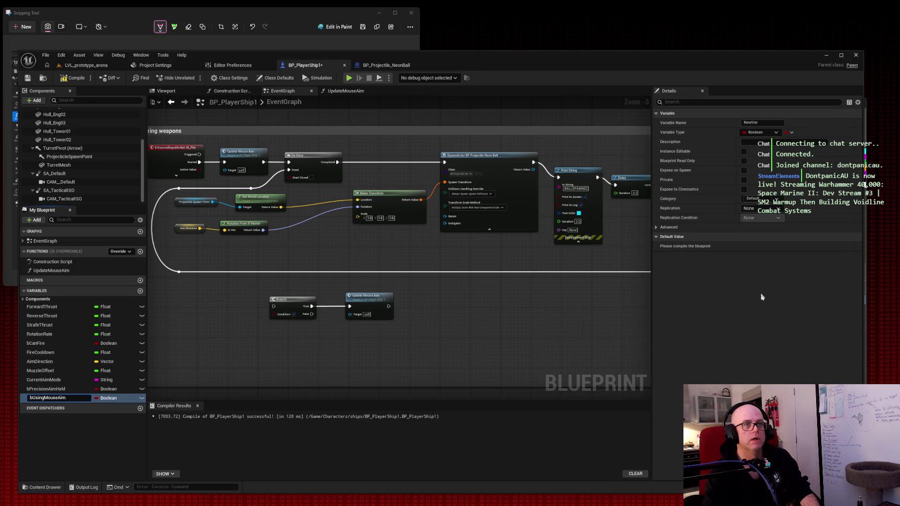
key(Return)
click(66, 78)
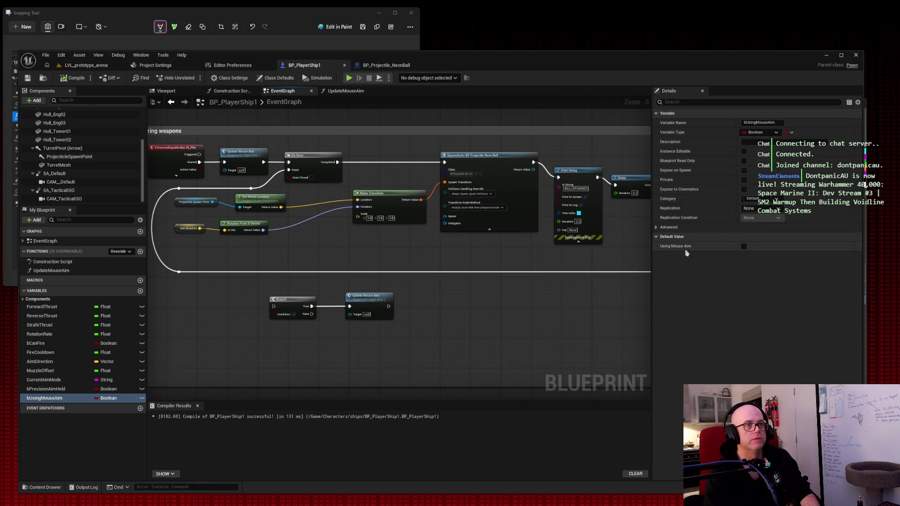
Set bUsingMouseAim's default value to true, then compile and save BP_PlayerShip1
click(745, 248)
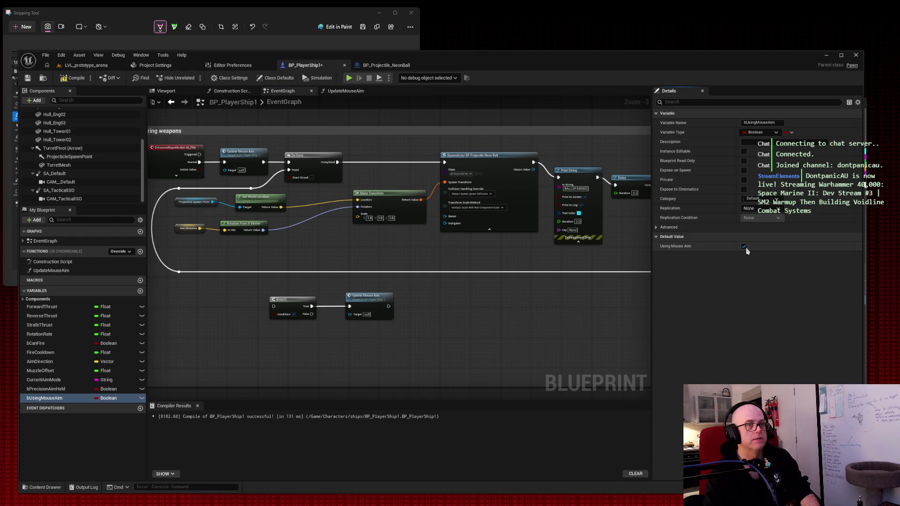
click(65, 80)
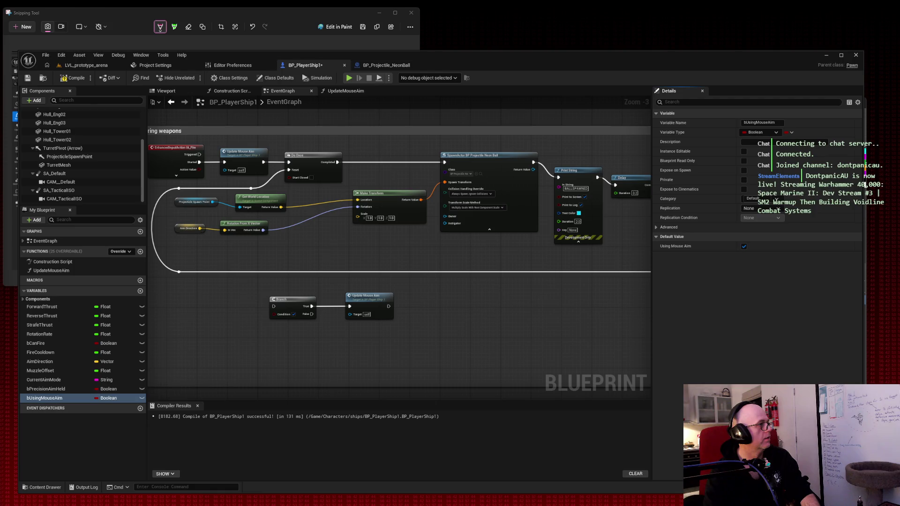
click(73, 79)
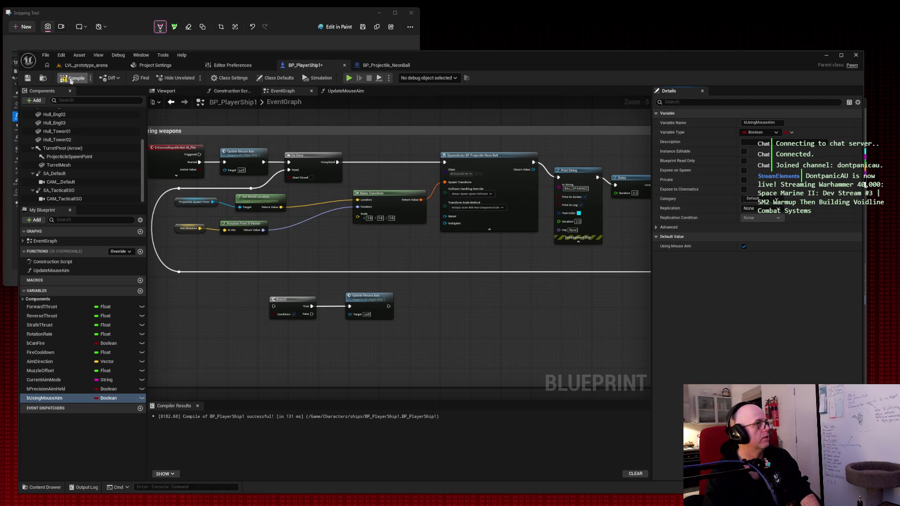
click(28, 78)
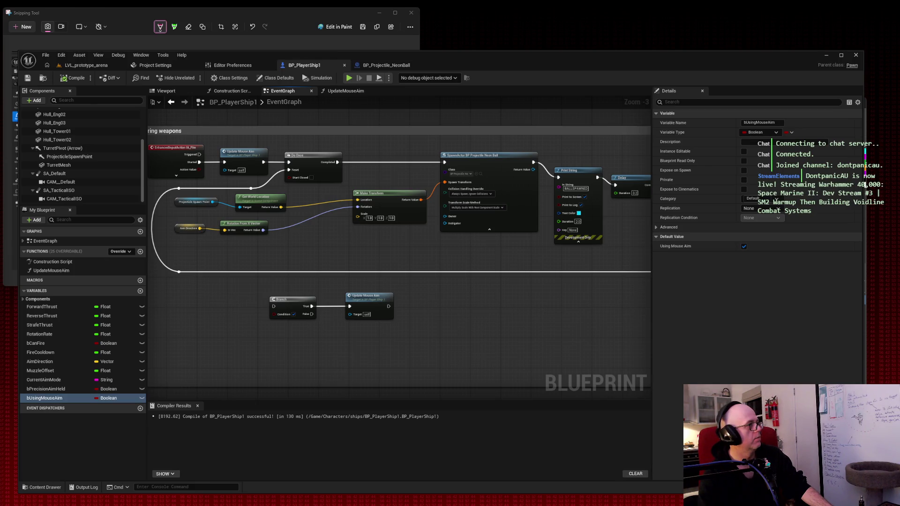
Wire the Started event into the Branch and delete the extra Update Mouse Aim node
mouse_move(199, 162)
mouse_down()
mouse_move(241, 224)
mouse_move(256, 311)
mouse_move(324, 310)
mouse_move(225, 162)
mouse_up()
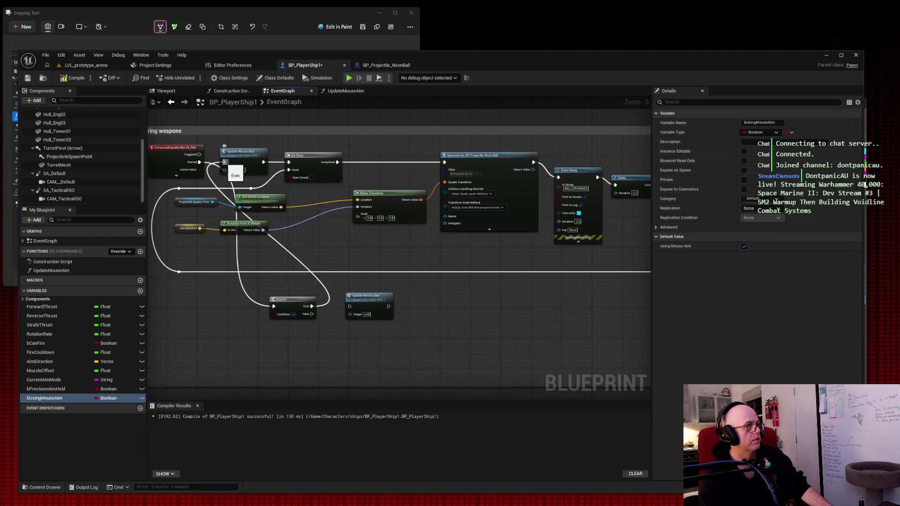
click(379, 306)
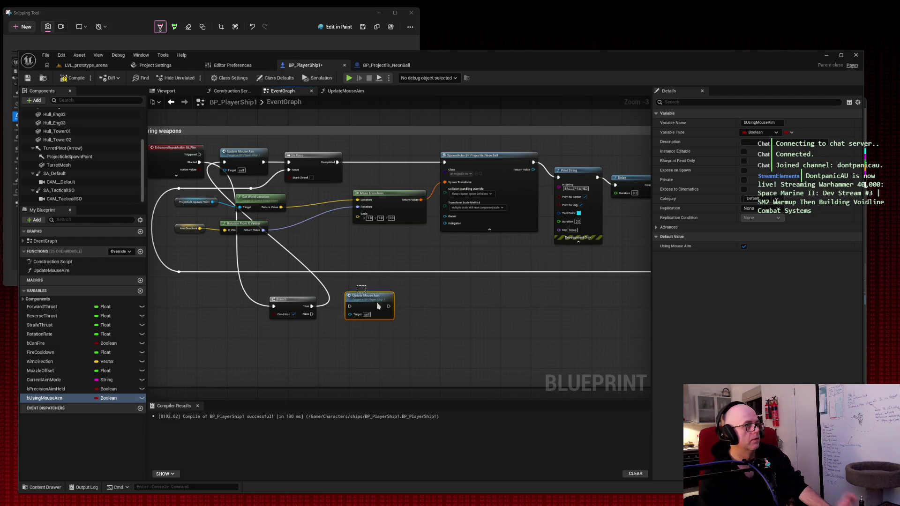
key(Delete)
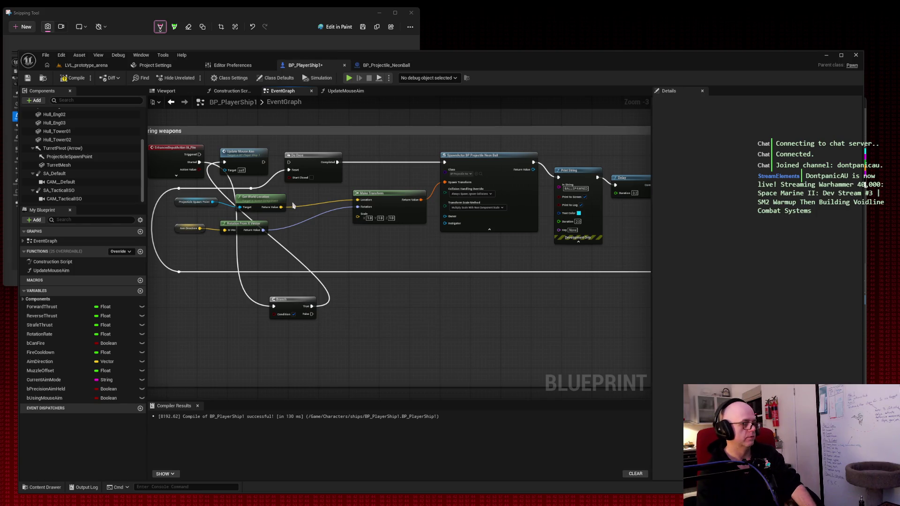
double_click(324, 287)
key(Delete)
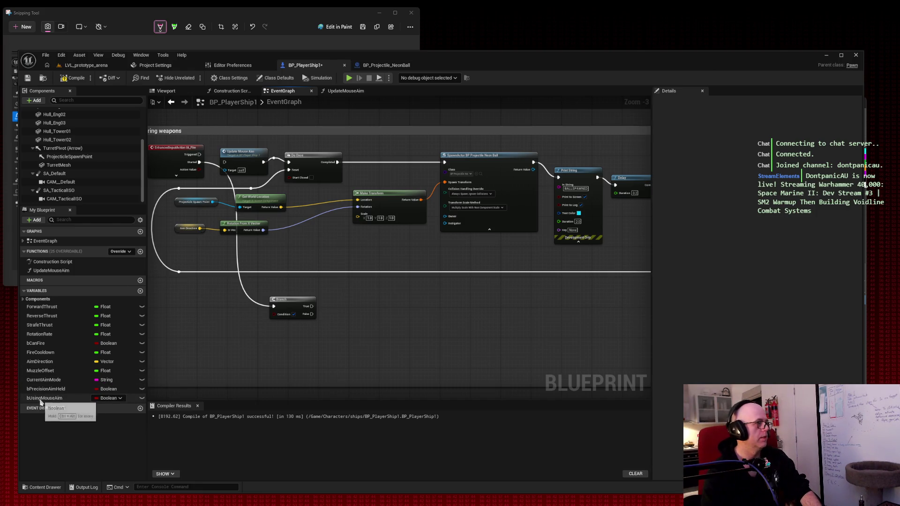
Plug a bUsingMouseAim getter into the Branch Condition and move both nodes together
mouse_move(40, 401)
mouse_down()
mouse_move(199, 329)
mouse_move(195, 335)
mouse_up()
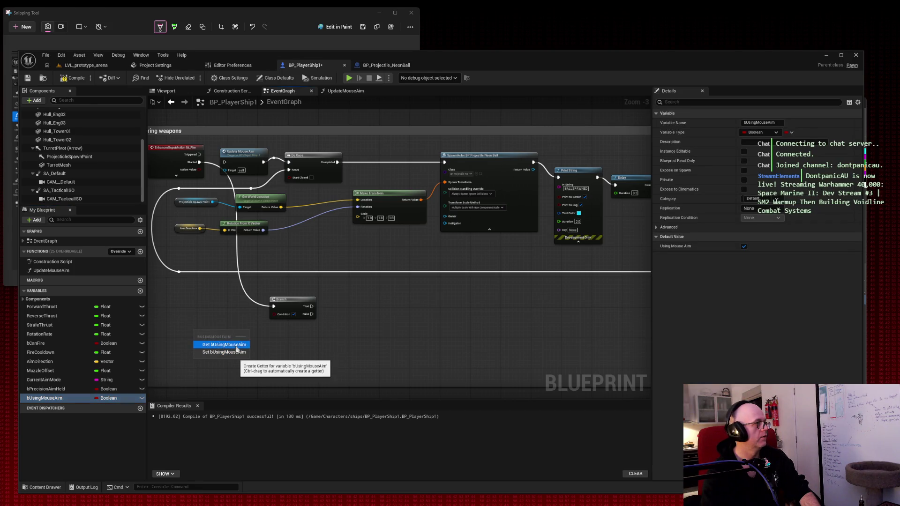
click(237, 349)
drag(228, 331, 274, 314)
drag(207, 331, 225, 316)
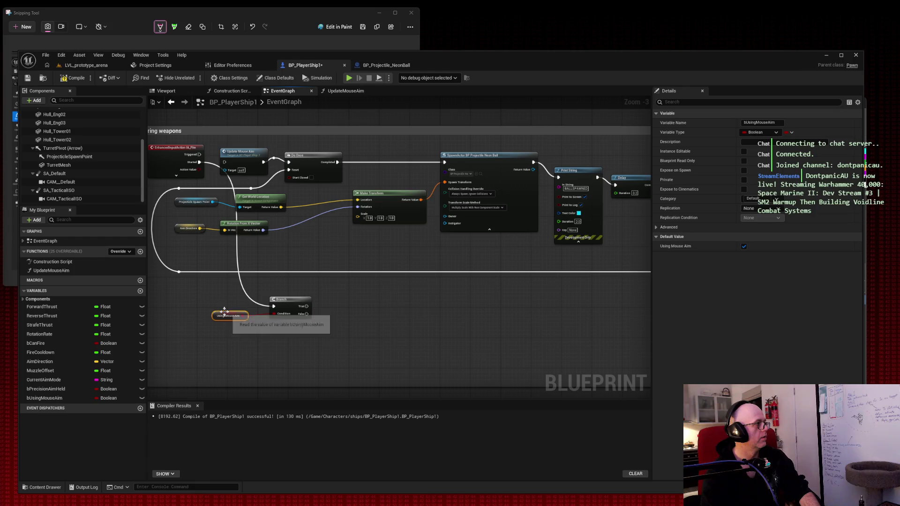
drag(179, 272, 320, 331)
mouse_move(195, 284)
mouse_down()
mouse_move(310, 326)
mouse_move(338, 307)
mouse_move(392, 300)
mouse_up()
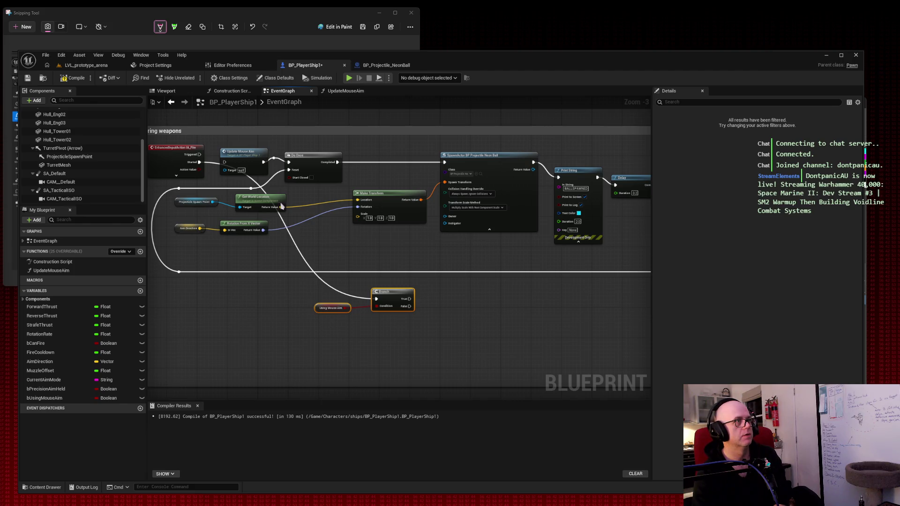
Connect Branch True to Update Mouse Aim and rearrange the Branch and getter nodes
mouse_move(410, 299)
mouse_down()
mouse_move(413, 282)
mouse_move(225, 162)
mouse_up()
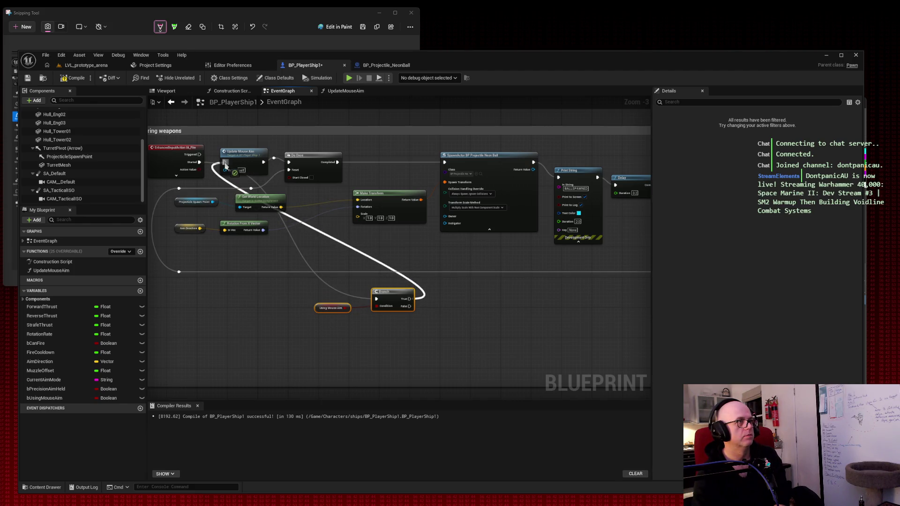
drag(301, 155, 388, 155)
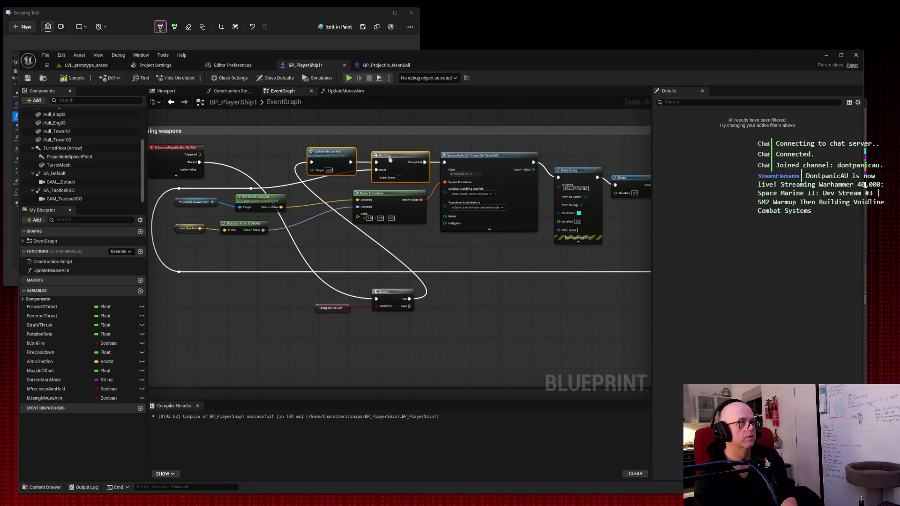
mouse_move(338, 277)
mouse_down()
mouse_move(367, 321)
mouse_move(380, 313)
mouse_move(291, 197)
mouse_move(283, 156)
mouse_up()
click(290, 159)
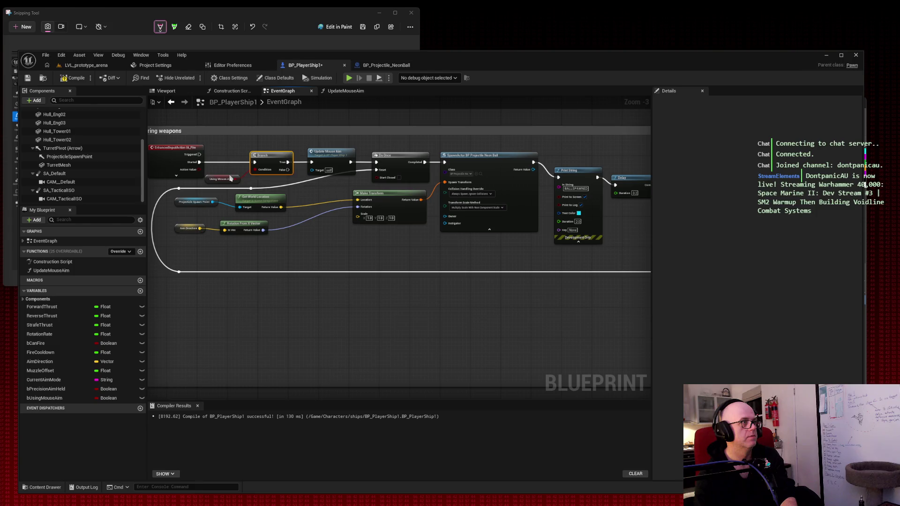
click(229, 178)
drag(234, 177, 230, 177)
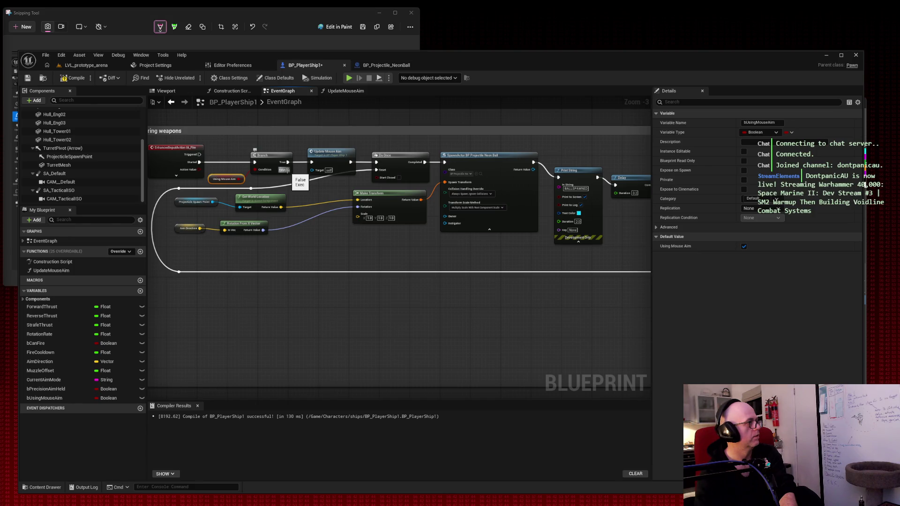
Add a Do Once node on the Branch's False output
mouse_move(288, 170)
mouse_down()
mouse_move(332, 341)
mouse_move(309, 296)
mouse_up()
text(set)
key(Escape)
click(329, 307)
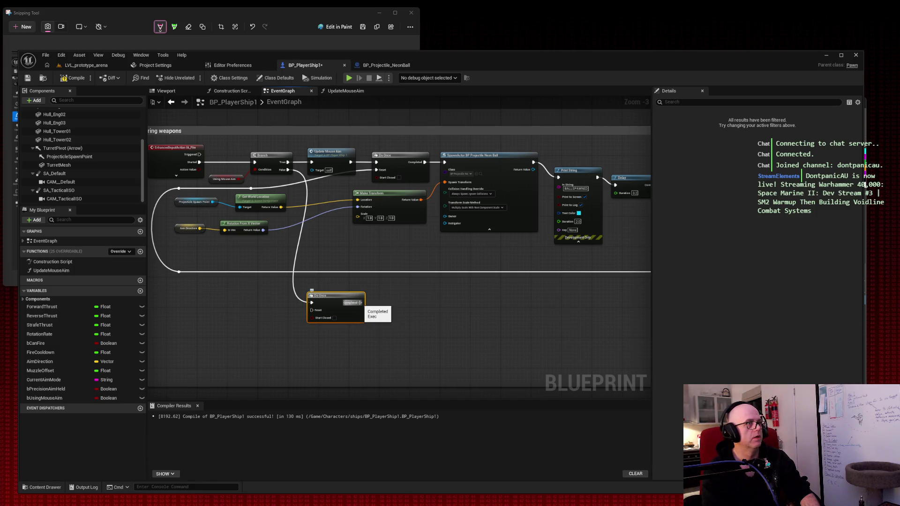
Wire Do Once Completed into the projectile SpawnActor and move it beneath Make Transform
mouse_move(360, 303)
mouse_down()
mouse_move(412, 272)
mouse_move(431, 157)
mouse_move(444, 163)
mouse_up()
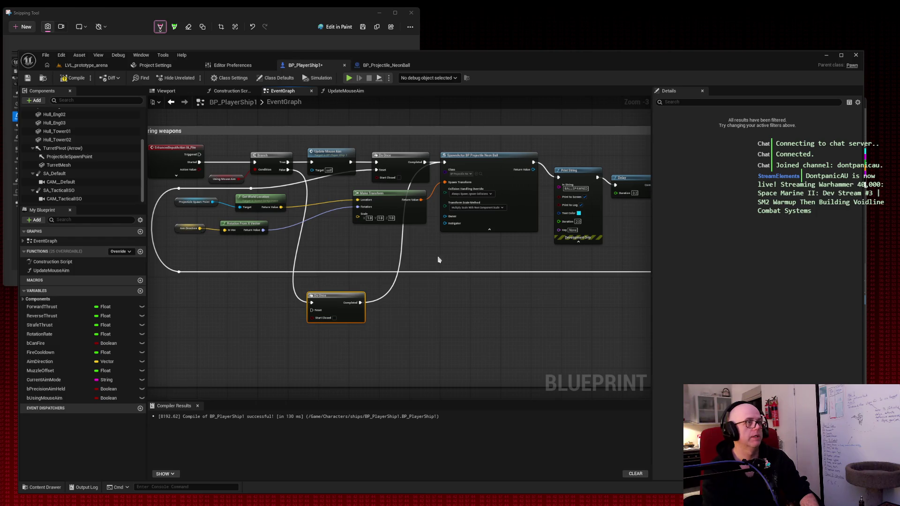
mouse_move(338, 296)
mouse_down()
mouse_move(356, 274)
mouse_move(353, 243)
mouse_move(400, 237)
mouse_up()
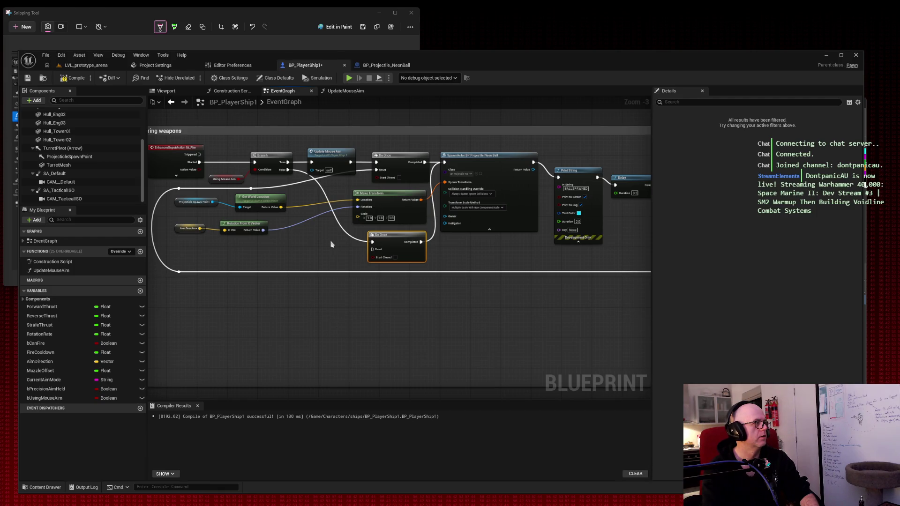
click(331, 244)
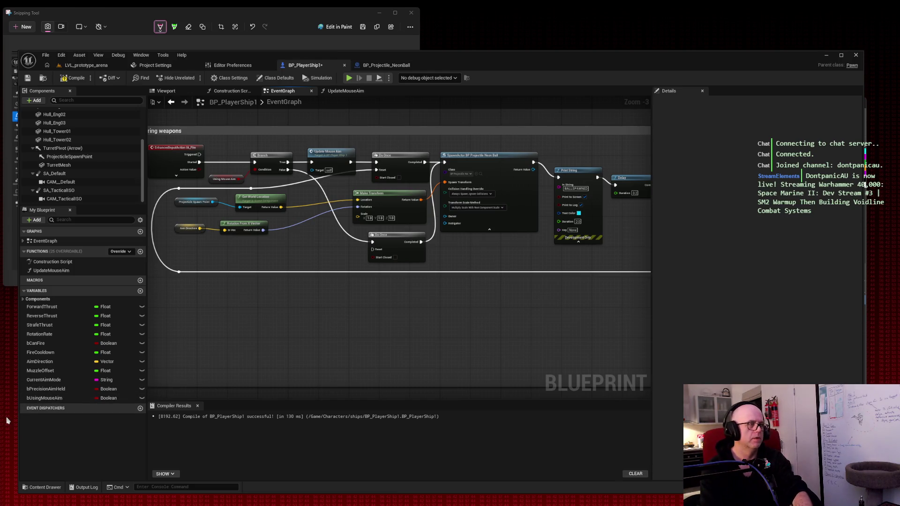
Snip a screenshot of the graph, then drag Branch False toward Update Mouse Aim
key(super+shift+s)
drag(8, 424, 888, 42)
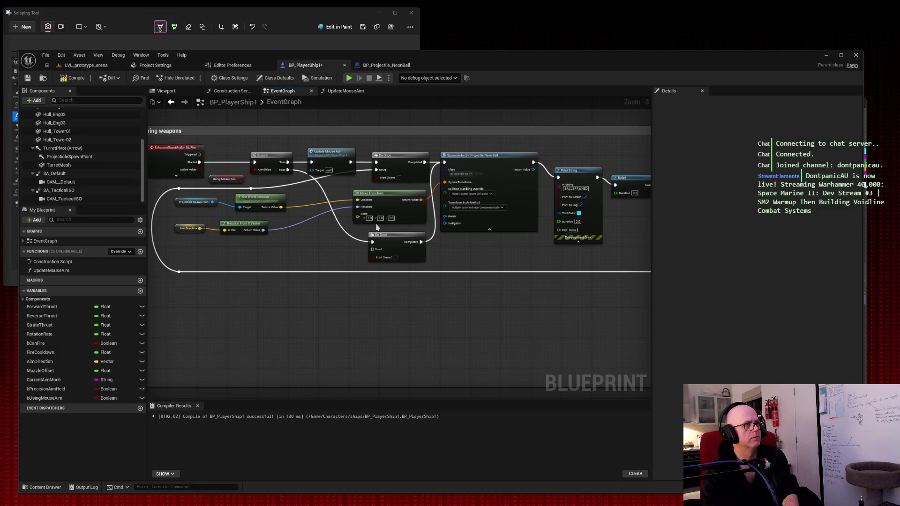
mouse_move(288, 170)
mouse_down()
mouse_move(313, 165)
mouse_move(322, 201)
mouse_move(347, 209)
mouse_move(330, 199)
mouse_up()
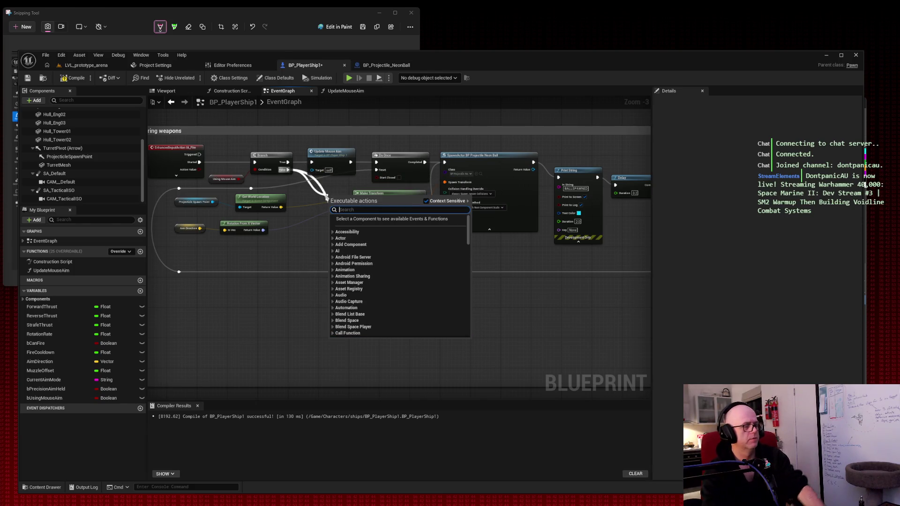
right_click(316, 266)
click(343, 190)
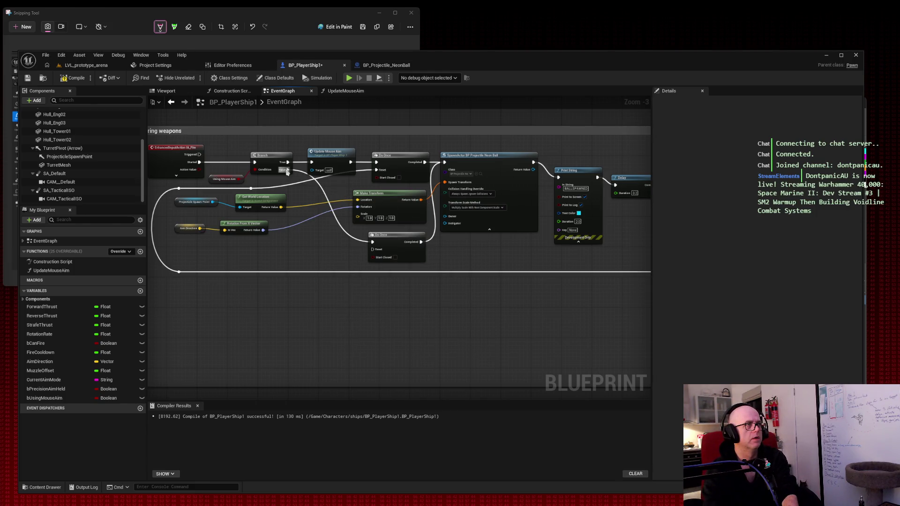
mouse_move(287, 170)
mouse_down()
mouse_move(446, 165)
mouse_move(373, 246)
mouse_move(377, 165)
mouse_up()
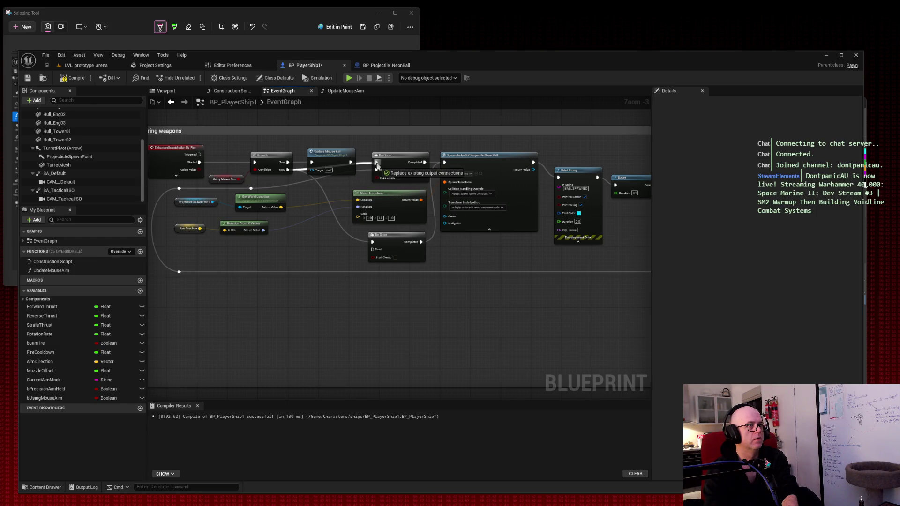
drag(378, 165, 377, 163)
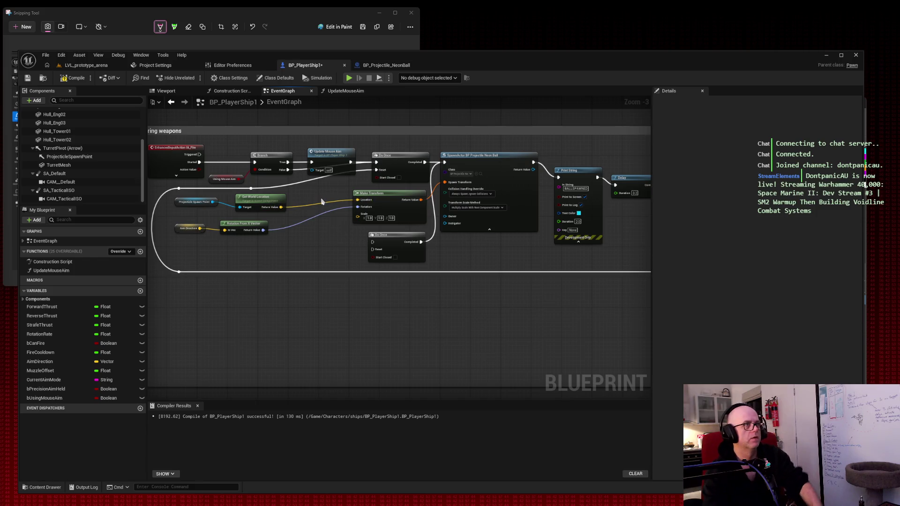
click(396, 238)
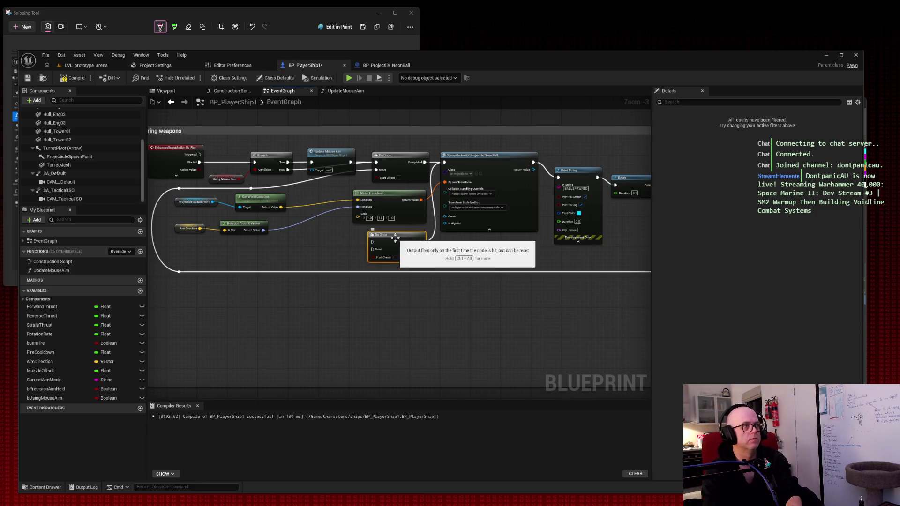
key(Delete)
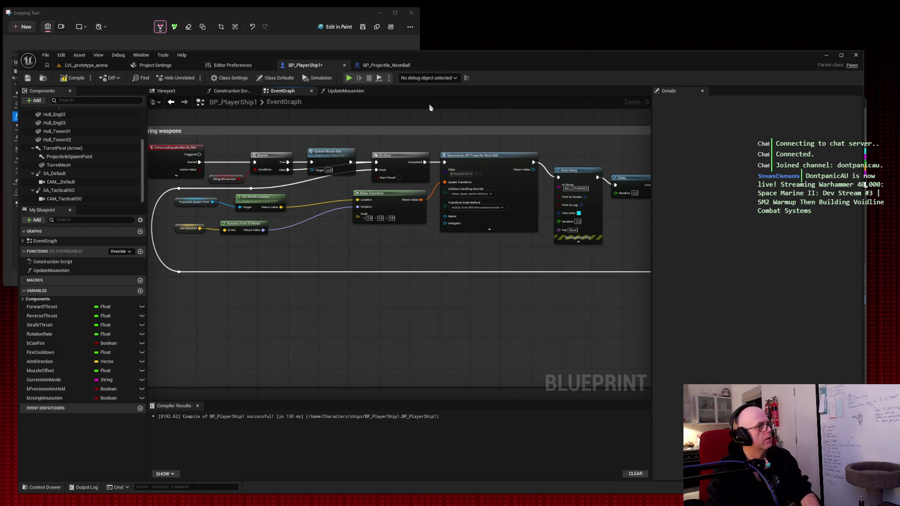
key(ctrl+z)
key(ctrl+z)
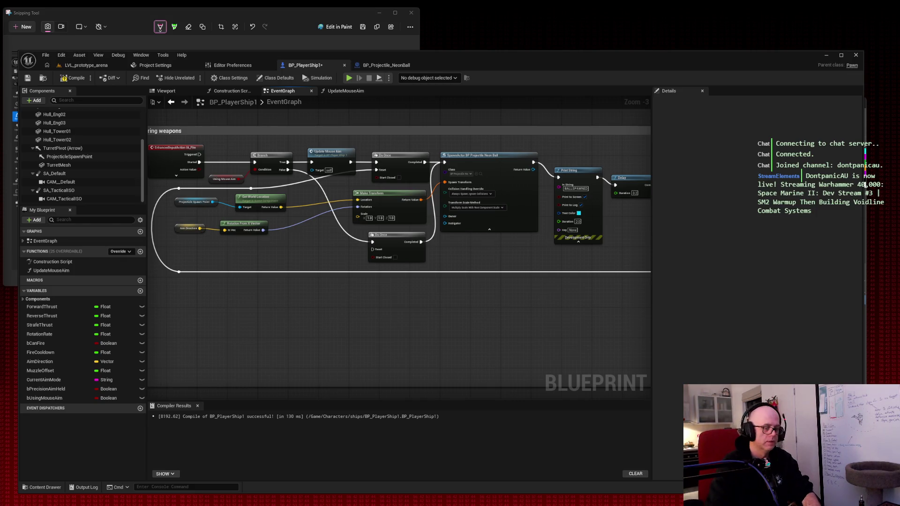
key(super+shift+s)
mouse_move(145, 111)
mouse_down()
mouse_move(682, 336)
mouse_move(718, 335)
mouse_up()
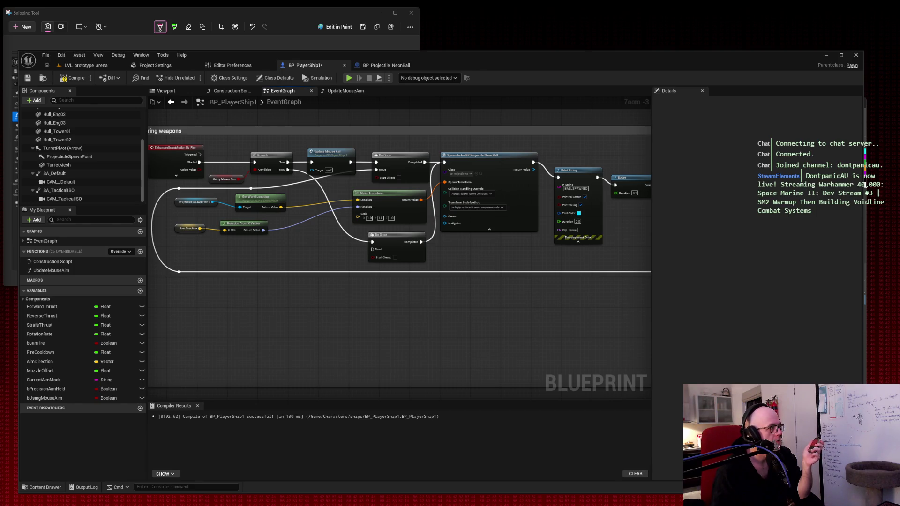
Delete the lower Do Once and wire Branch False into the remaining Do Once's Reset
drag(451, 254, 375, 264)
key(Delete)
mouse_move(287, 170)
mouse_down()
mouse_move(375, 181)
mouse_move(377, 169)
mouse_up()
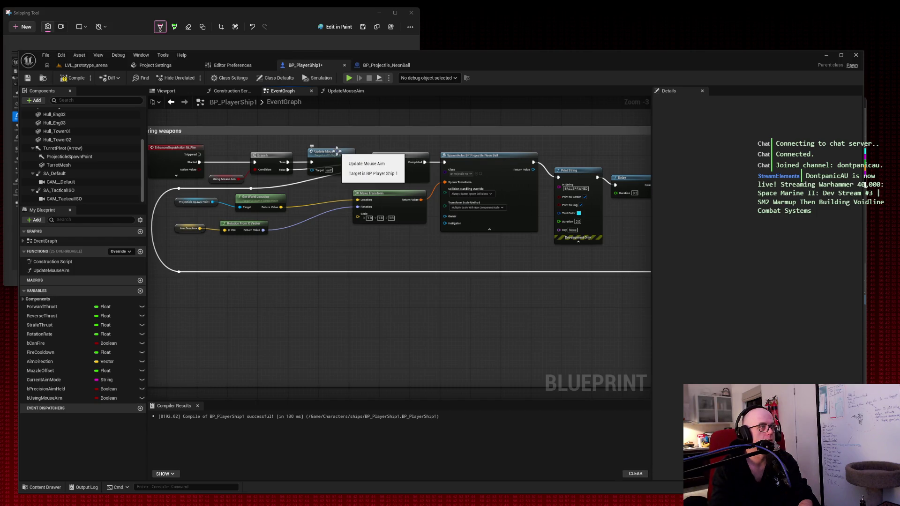
Move the firing nodes down and line up Update Mouse Aim with the Branch
mouse_move(189, 139)
mouse_down()
mouse_move(629, 245)
mouse_move(619, 306)
mouse_up()
drag(353, 312, 408, 308)
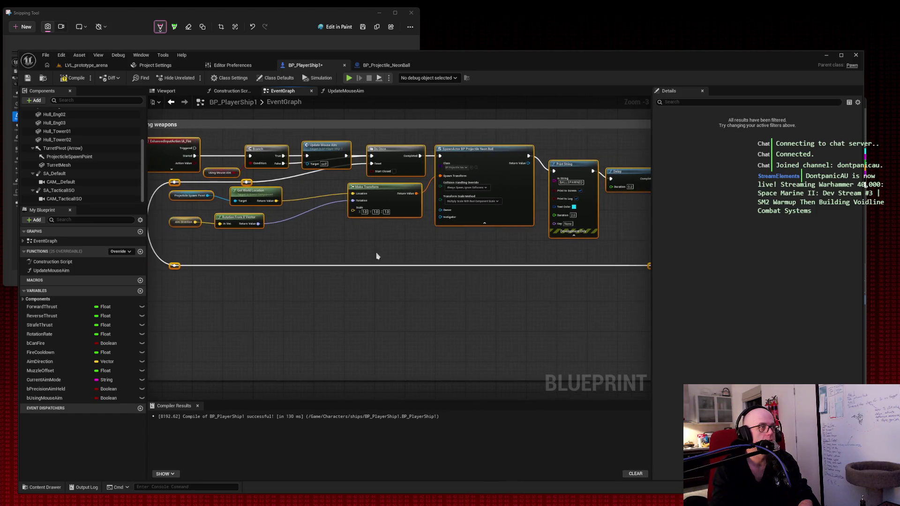
drag(404, 168, 404, 196)
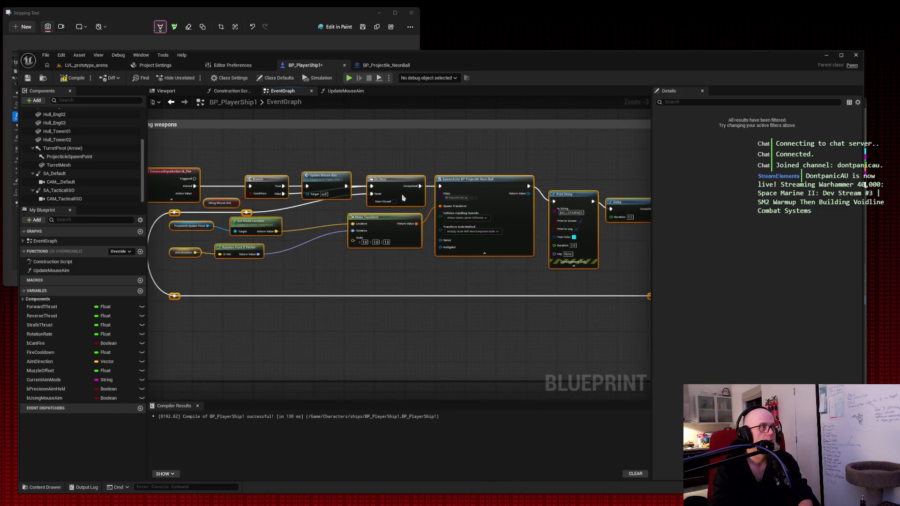
click(365, 147)
drag(328, 173, 327, 163)
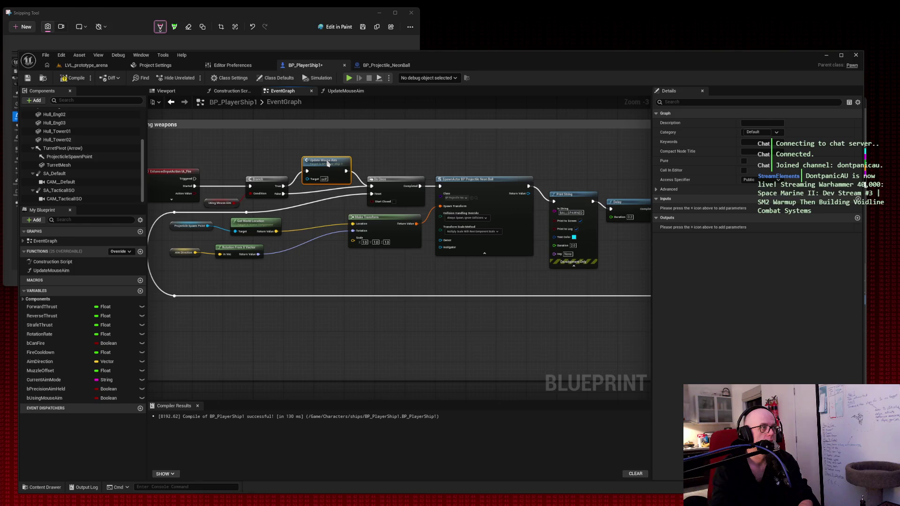
drag(273, 180, 273, 165)
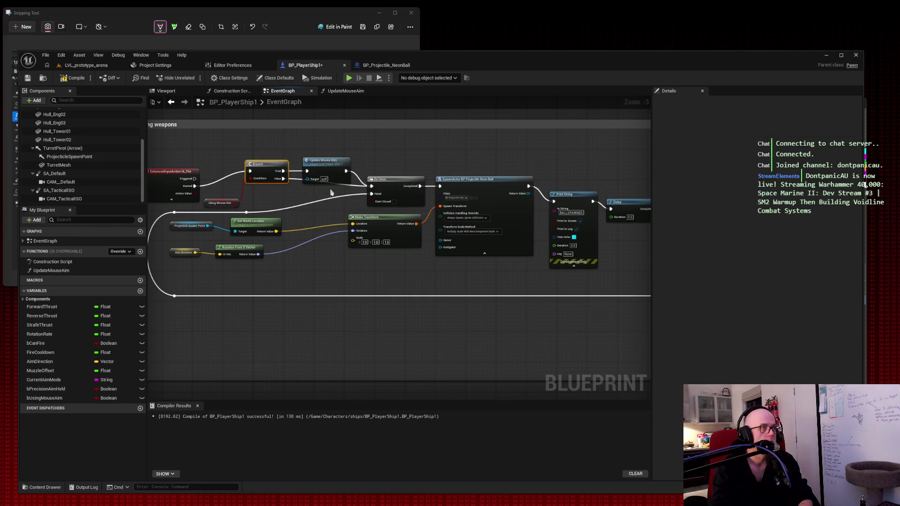
Add a reroute point on the False wire and position it below the Branch
double_click(298, 180)
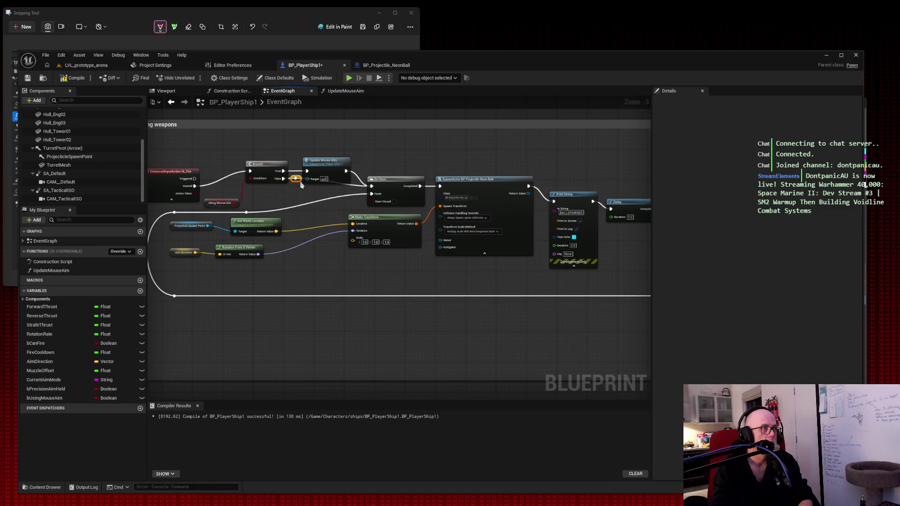
drag(301, 185, 305, 194)
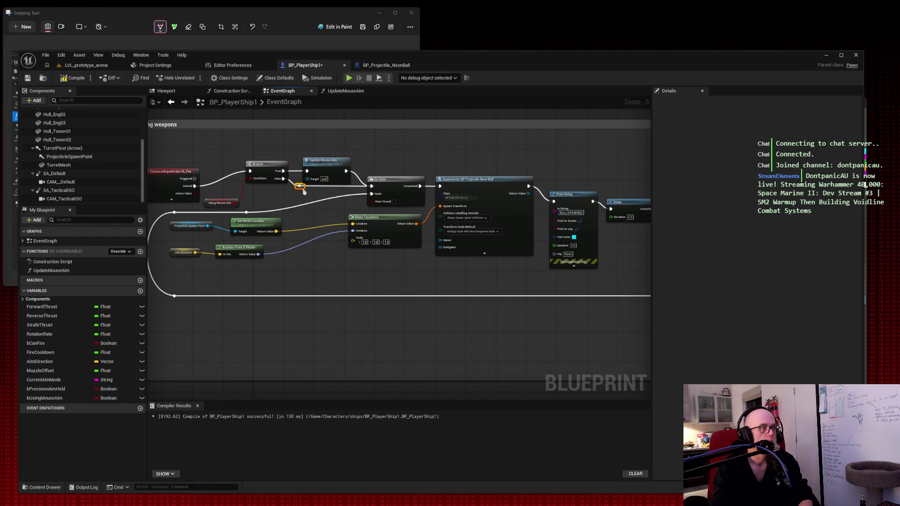
drag(305, 194, 303, 194)
click(300, 151)
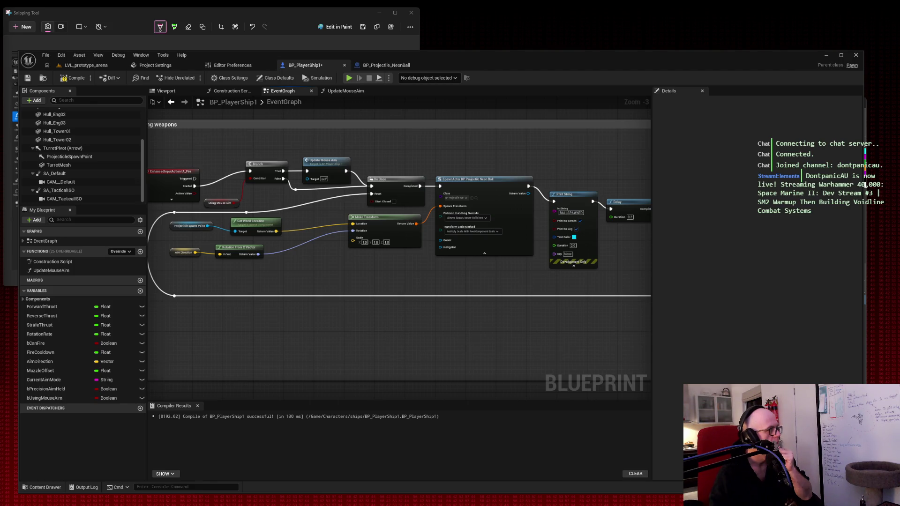
key(super+shift+s)
Snip the blueprint graph and compile BP_PlayerShip1 for a fresh successful result
mouse_move(144, 124)
mouse_down()
mouse_move(603, 325)
mouse_move(679, 321)
mouse_up()
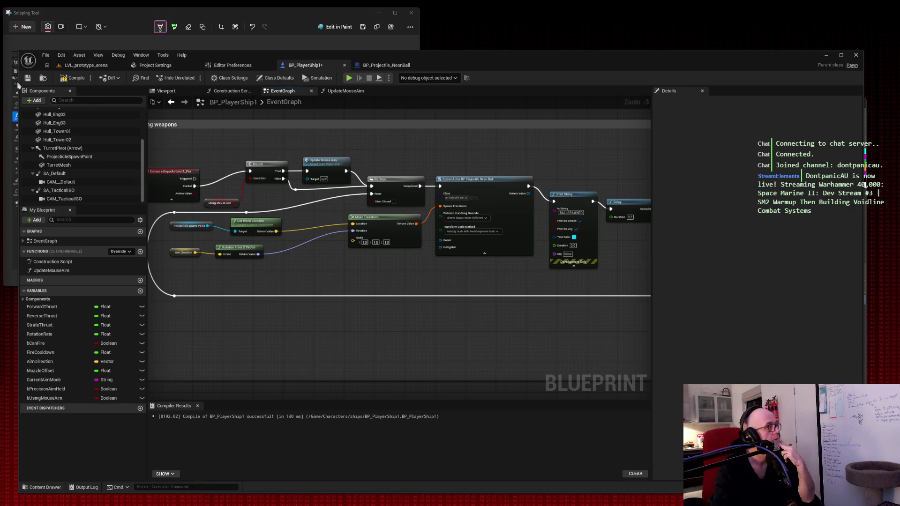
click(75, 79)
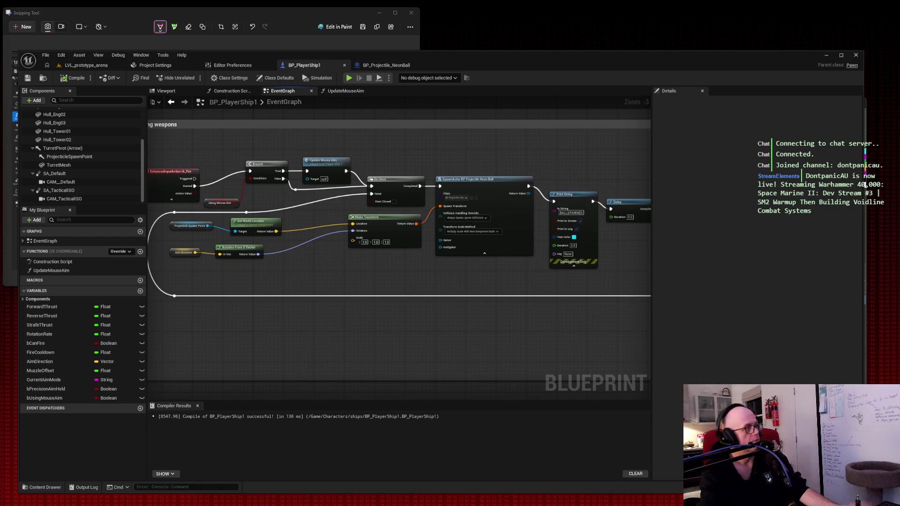
key(super+shift+s)
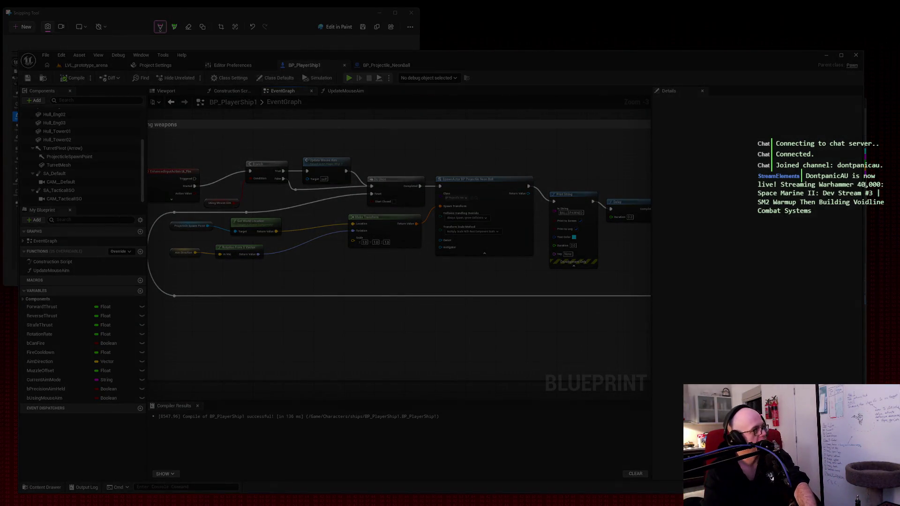
key(Escape)
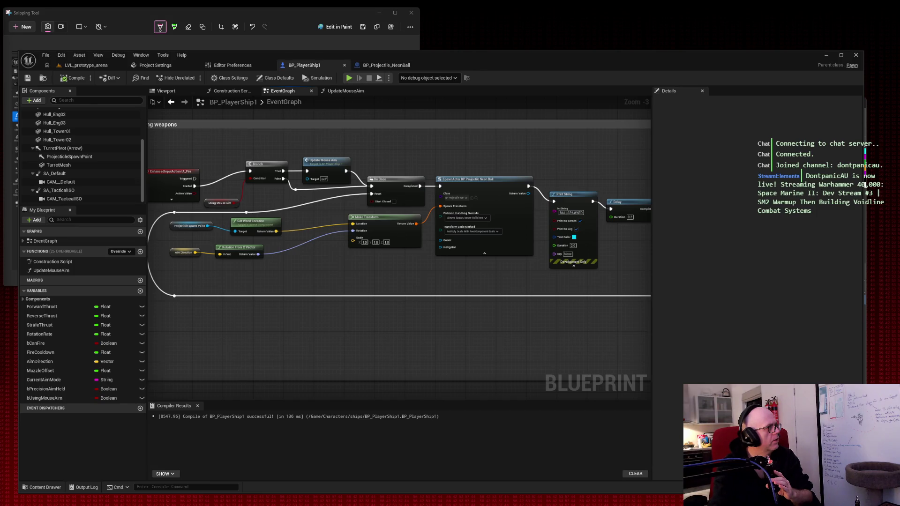
click(73, 66)
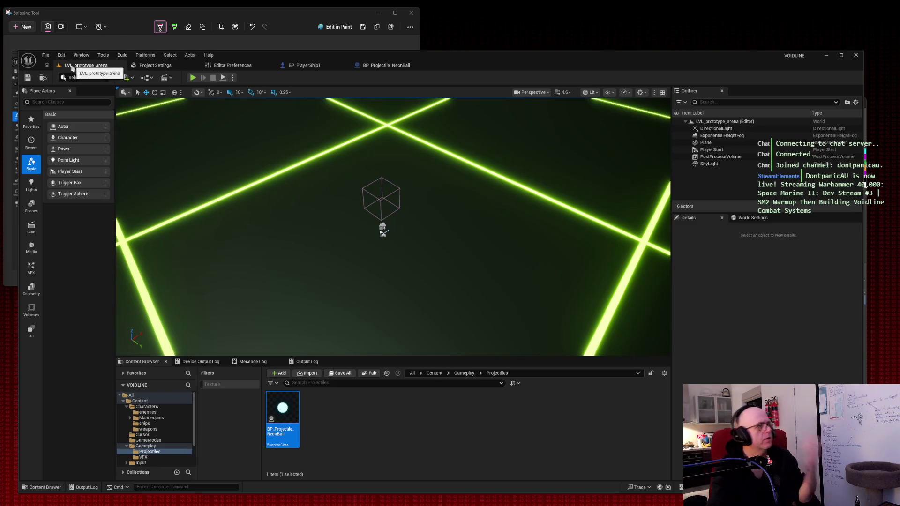
Browse Content > Input and its Actions and Touch folders in the Content Browser
scroll(169, 427, down, 2)
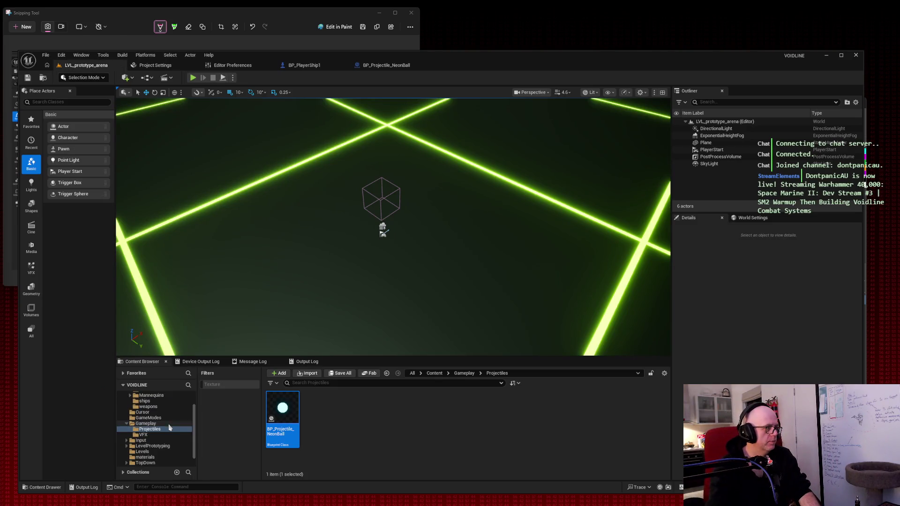
scroll(170, 428, down, 1)
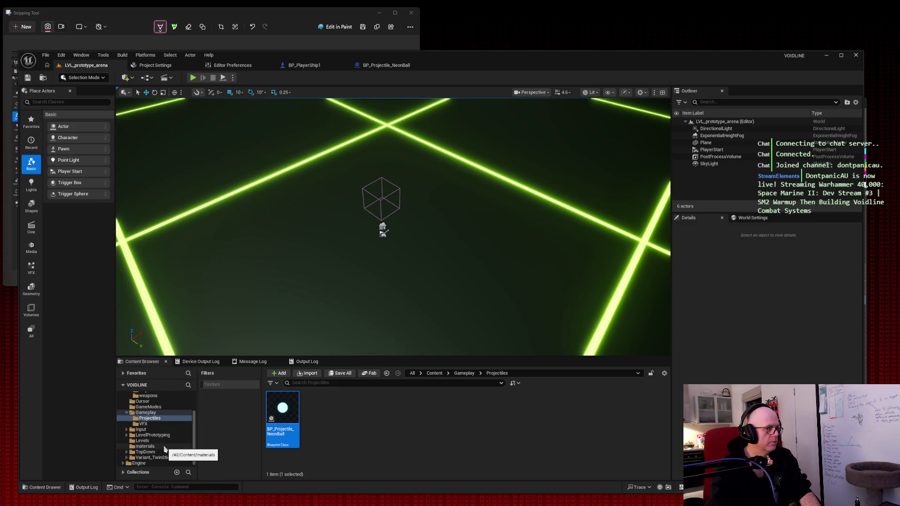
click(165, 430)
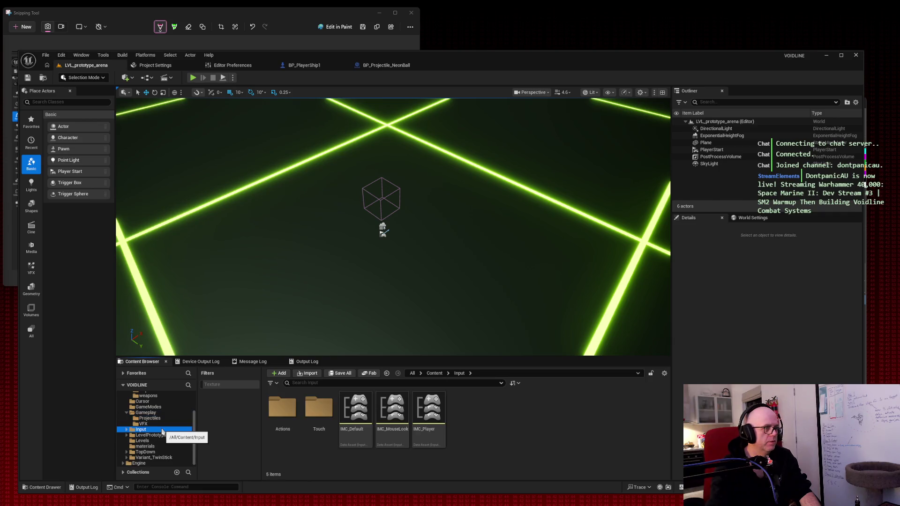
double_click(283, 407)
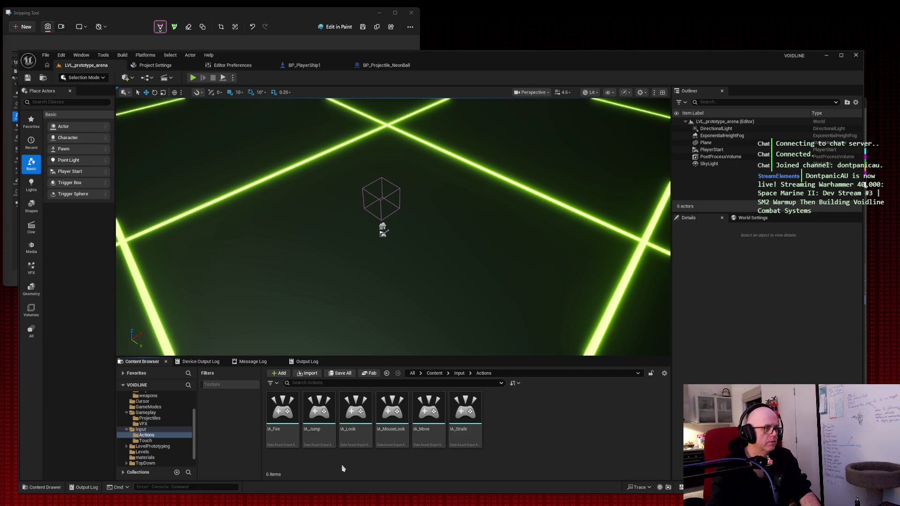
click(150, 441)
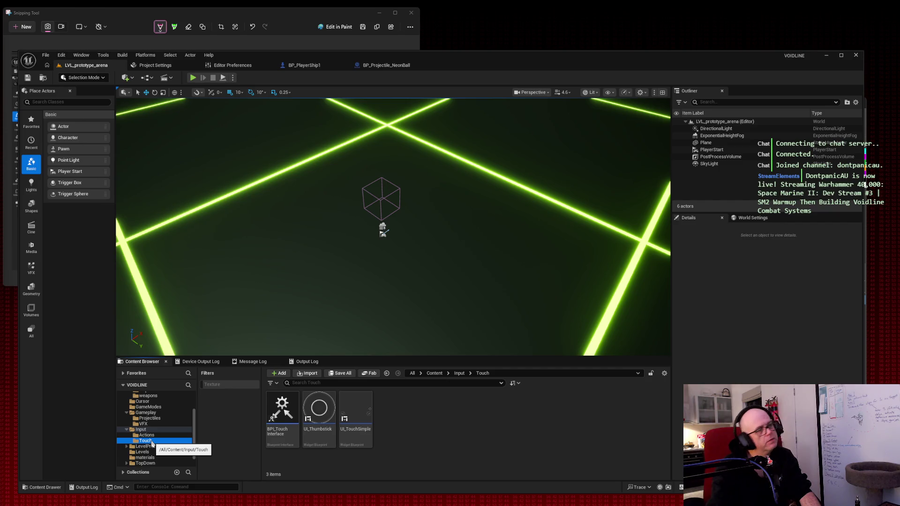
click(282, 413)
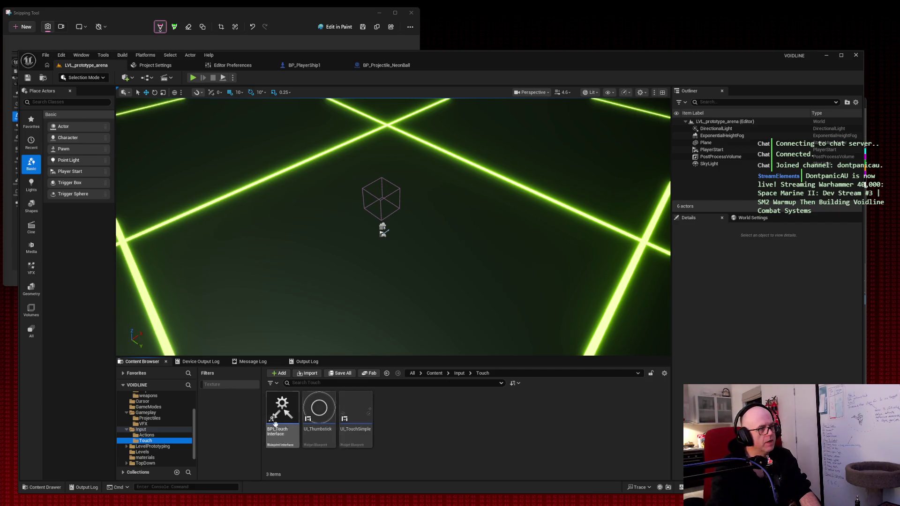
click(154, 430)
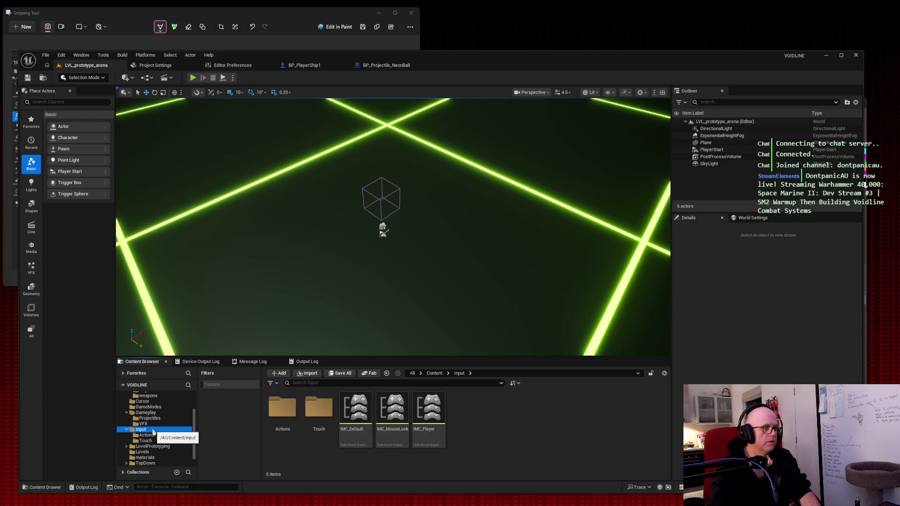
Snip screenshots of the Input folder, the six input actions and the three Touch assets
key(super+shift+s)
drag(260, 380, 486, 468)
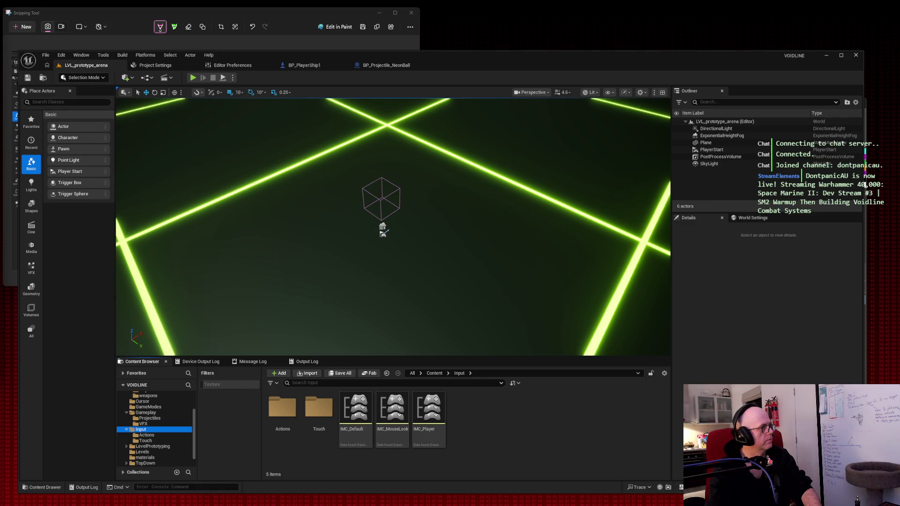
click(152, 436)
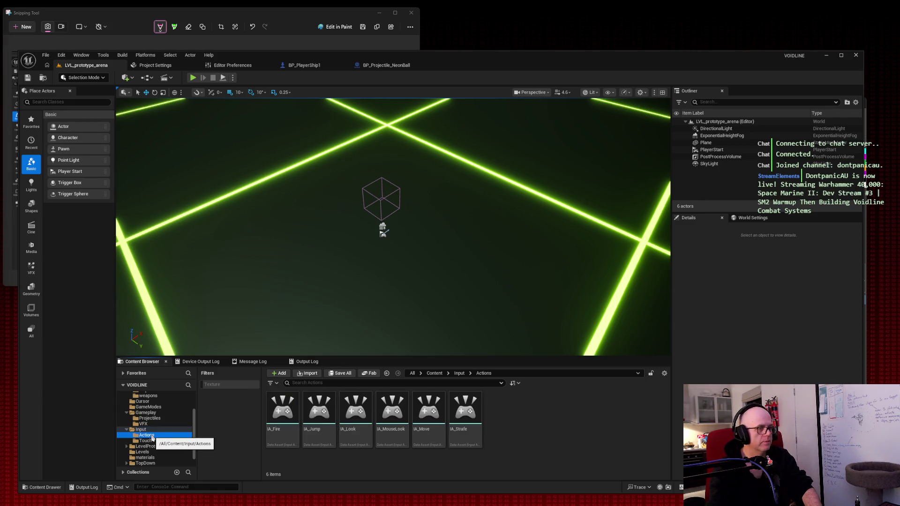
key(super+shift+s)
drag(253, 381, 504, 461)
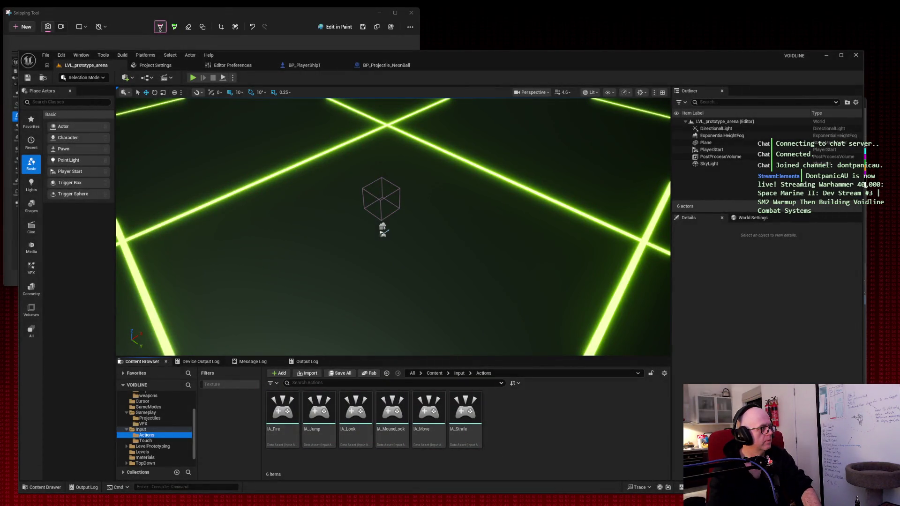
click(157, 441)
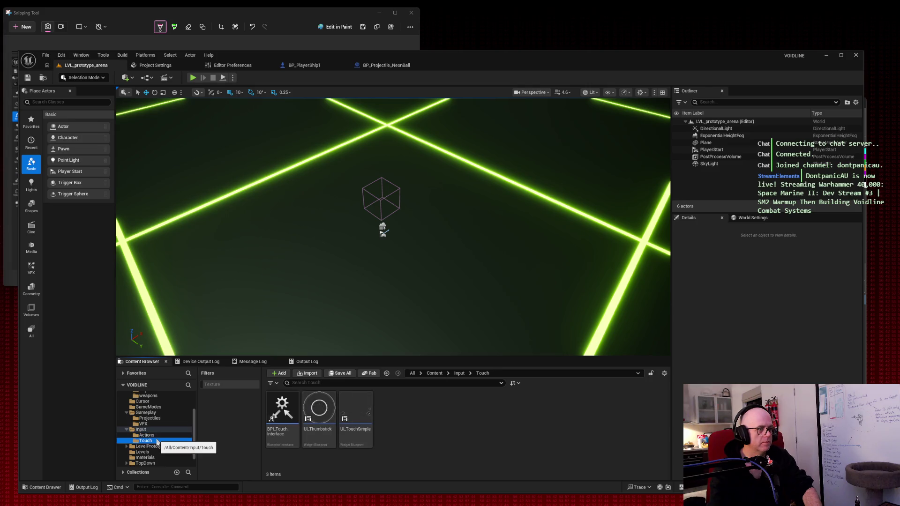
key(super+shift+s)
drag(240, 371, 395, 464)
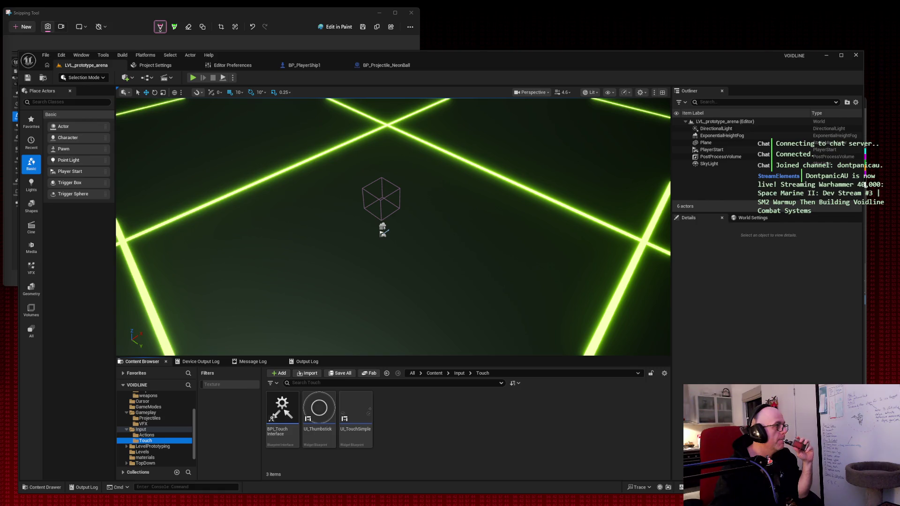
Open the IA_Look input action briefly, then close it and return to the arena level
click(164, 430)
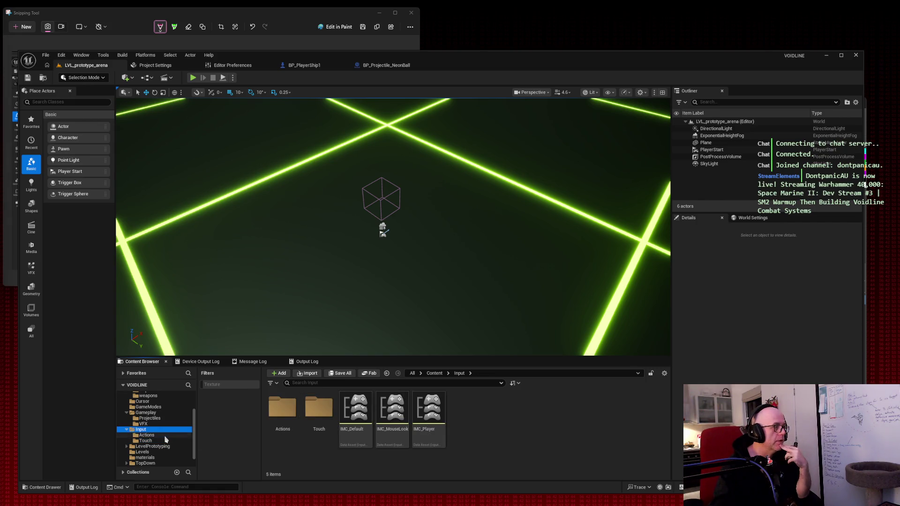
click(165, 436)
double_click(356, 412)
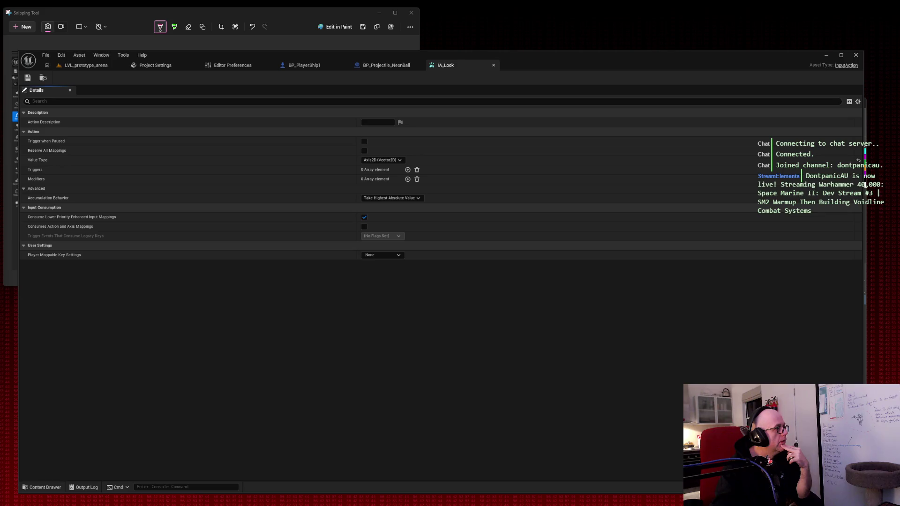
click(493, 65)
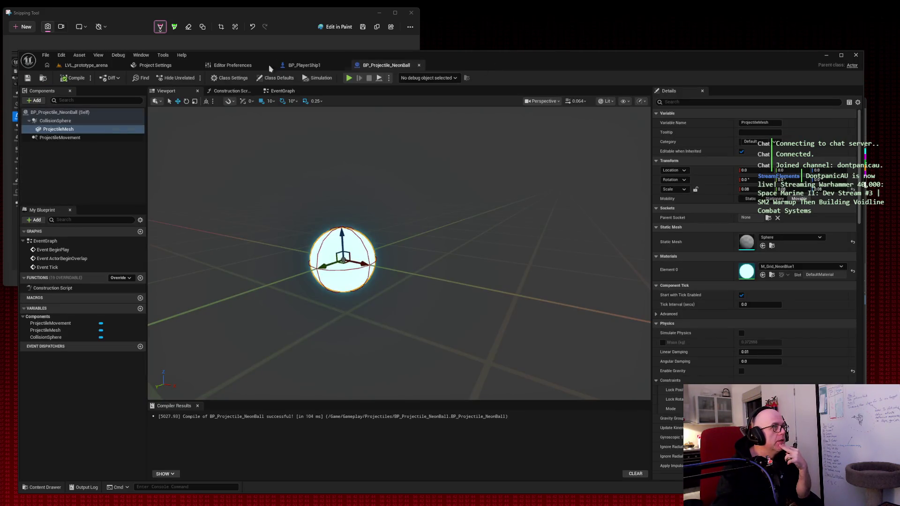
click(76, 66)
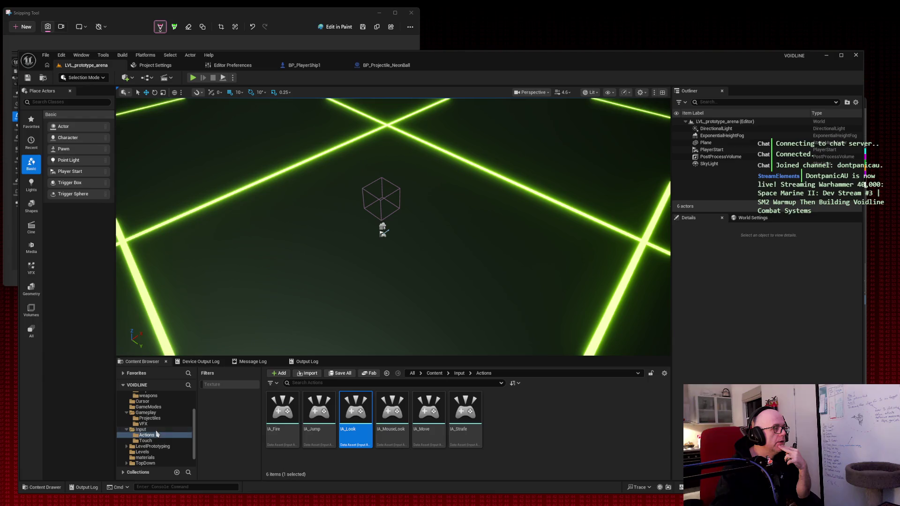
Open the IMC_Player mapping context from the Input folder
click(156, 430)
click(443, 402)
double_click(443, 402)
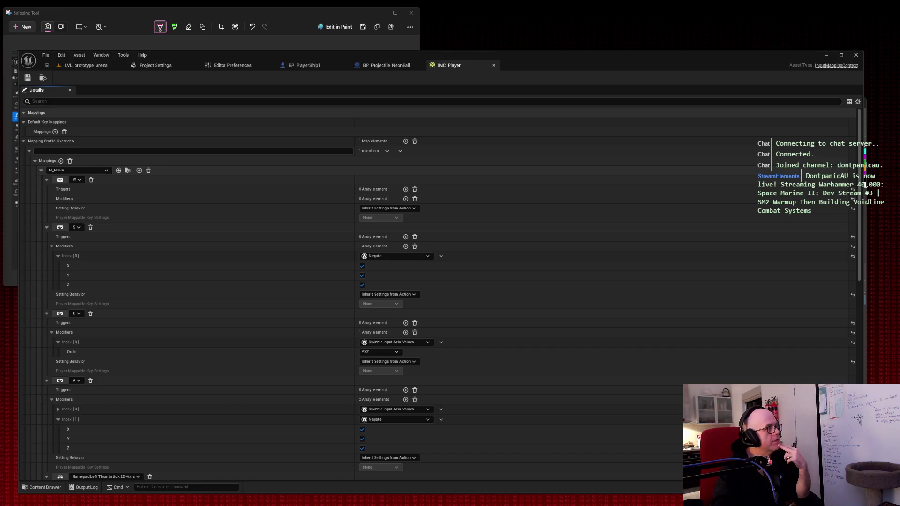
Review IMC_Player's key mappings and snip a screenshot of them
scroll(185, 202, down, 2)
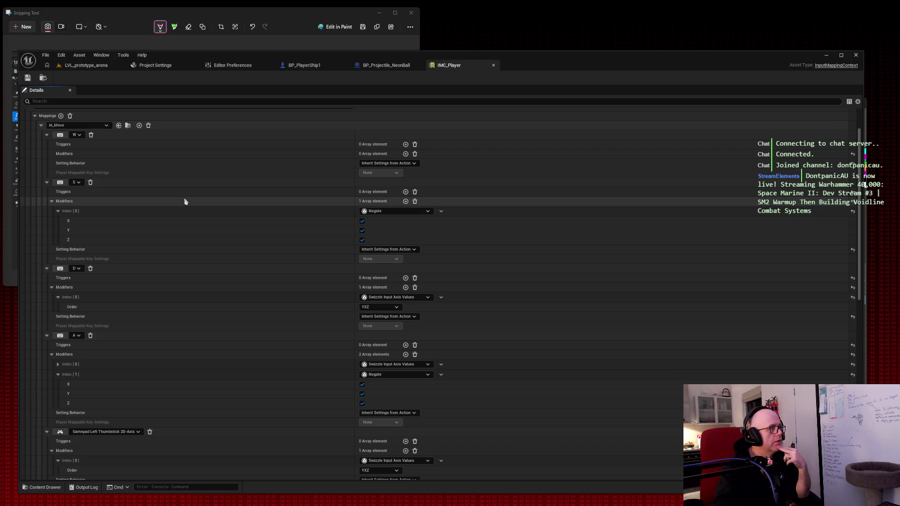
scroll(186, 201, down, 12)
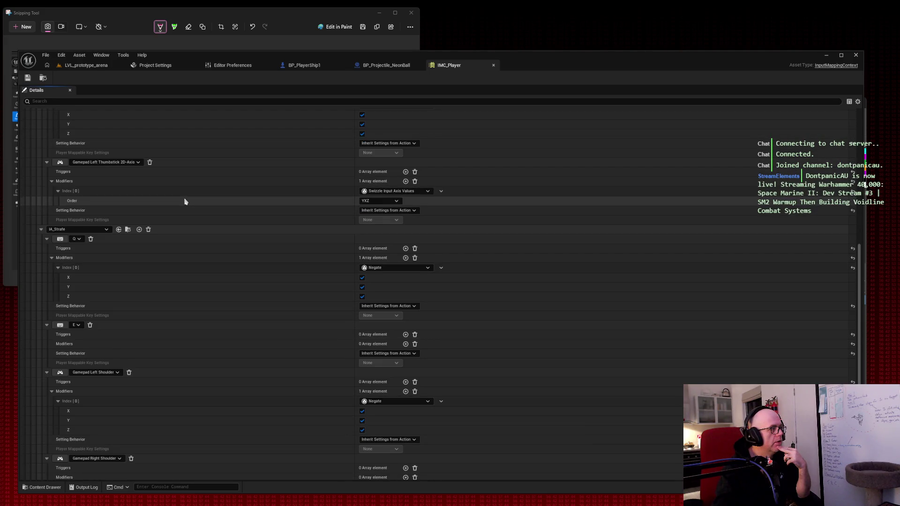
scroll(185, 202, down, 6)
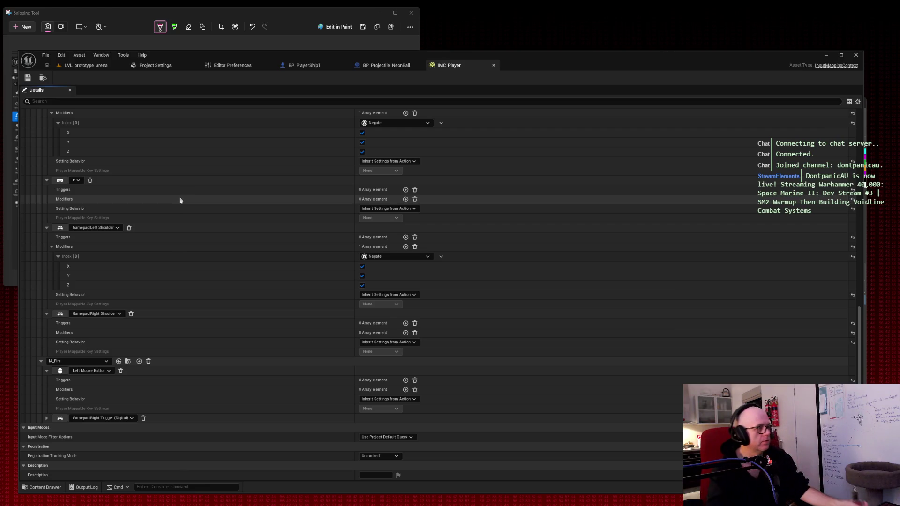
scroll(183, 200, up, 20)
scroll(180, 199, up, 1)
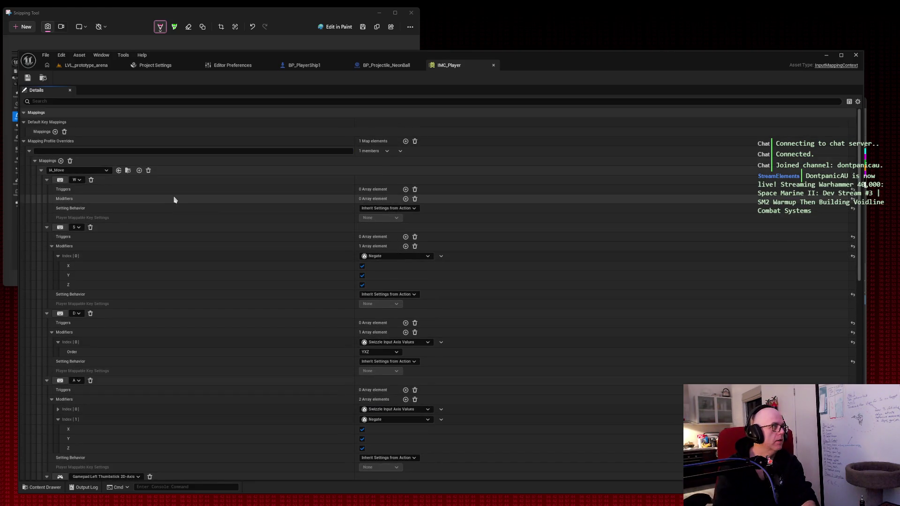
key(super+shift+s)
drag(20, 85, 479, 477)
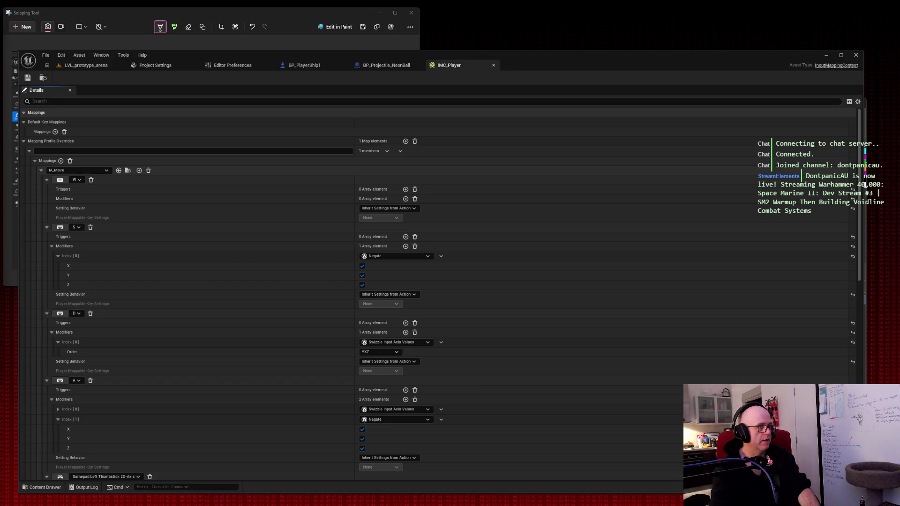
Snip screenshots of the strafe and fire mappings
scroll(166, 197, down, 6)
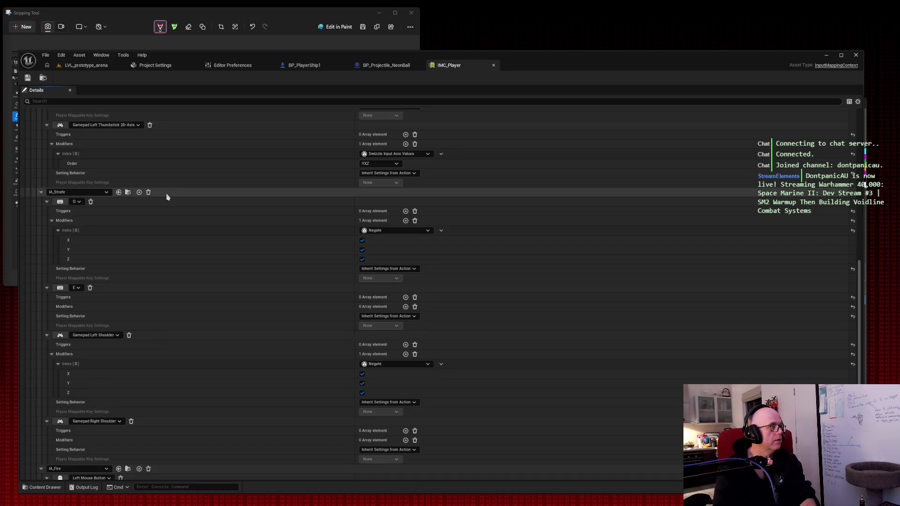
scroll(167, 197, up, 4)
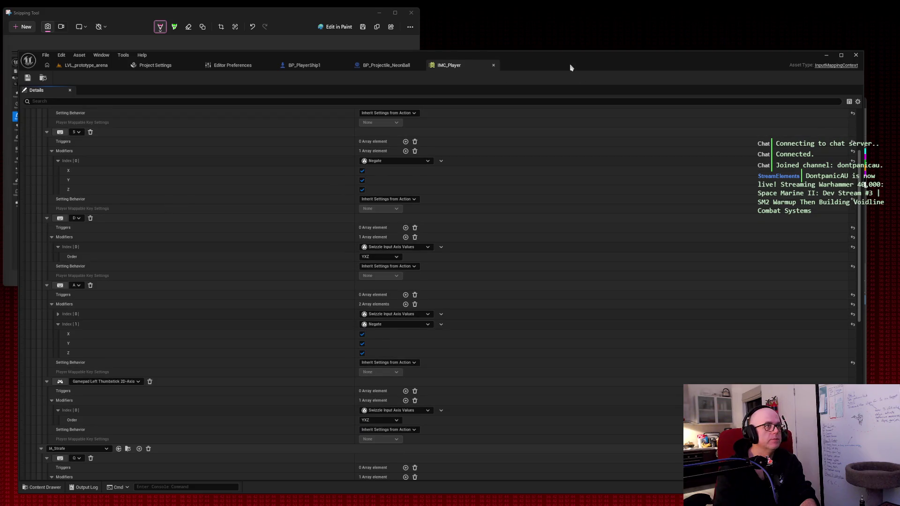
scroll(144, 246, up, 3)
scroll(144, 245, down, 10)
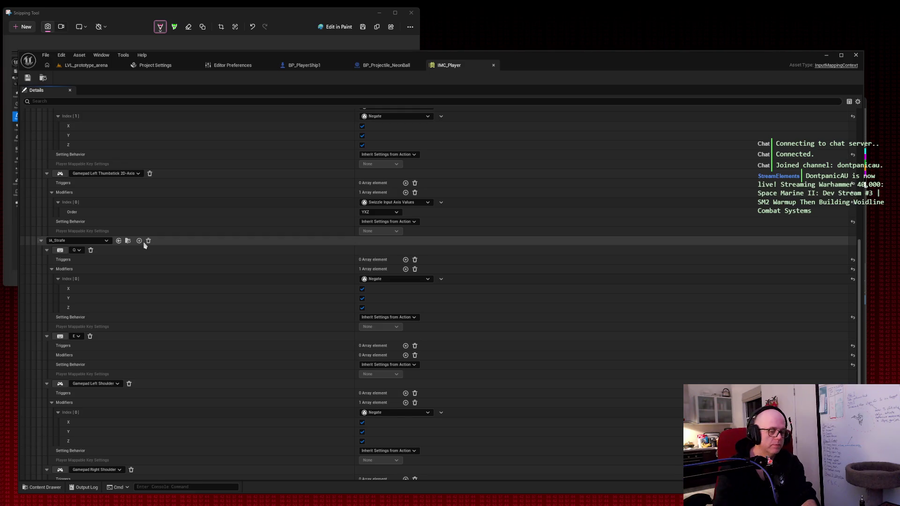
scroll(145, 245, down, 1)
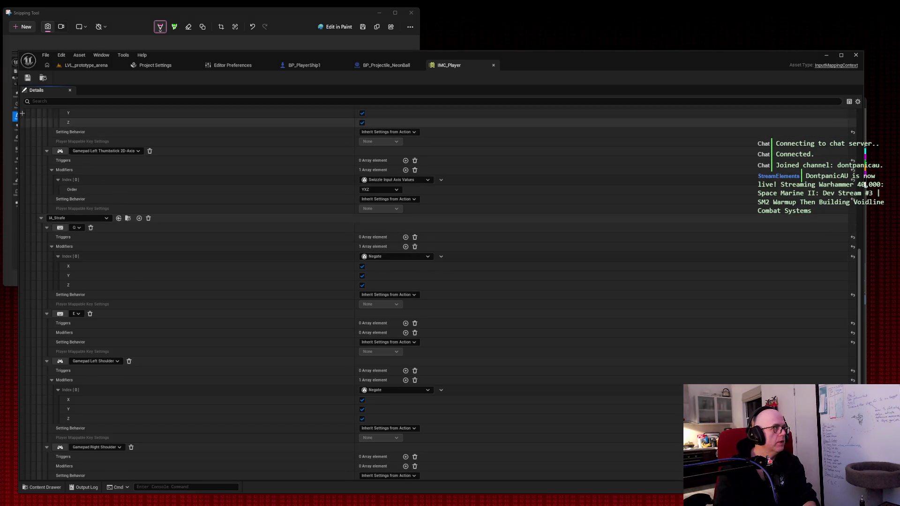
key(super+shift+s)
drag(18, 87, 484, 486)
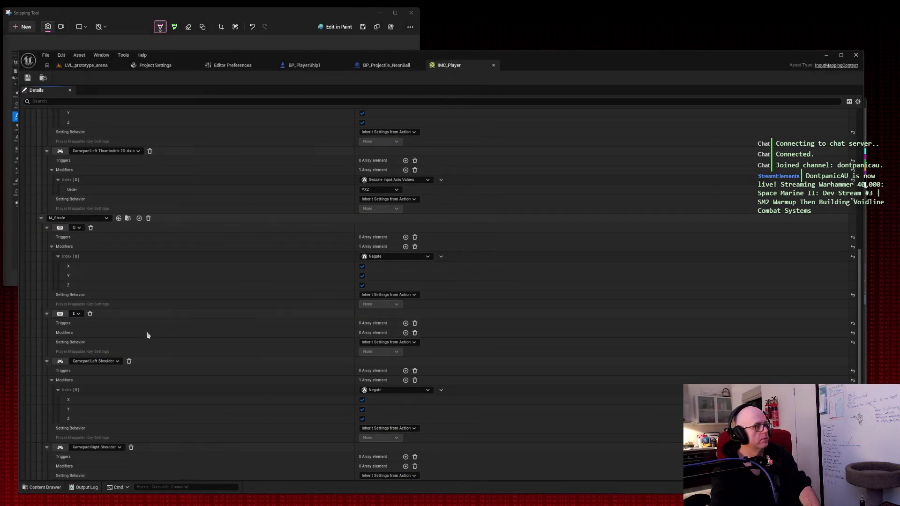
scroll(239, 272, down, 5)
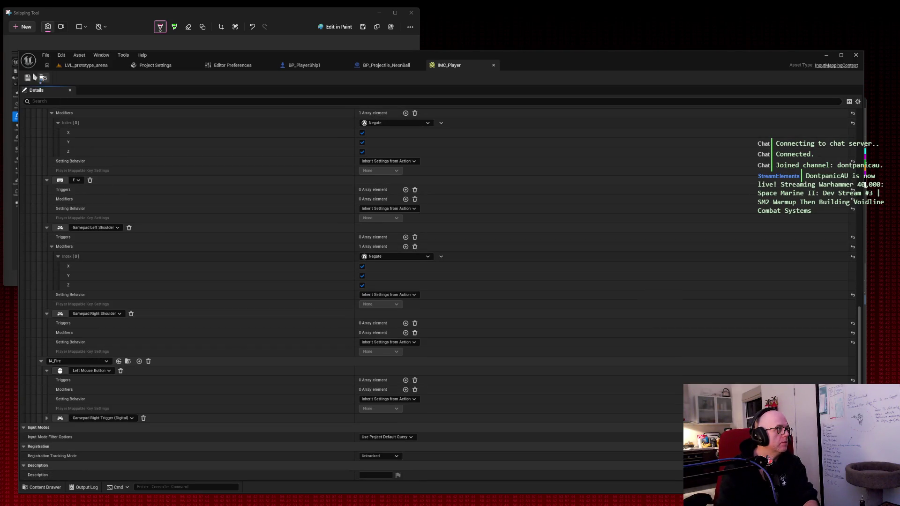
click(22, 26)
mouse_move(13, 45)
mouse_down()
mouse_move(547, 498)
mouse_move(568, 502)
mouse_up()
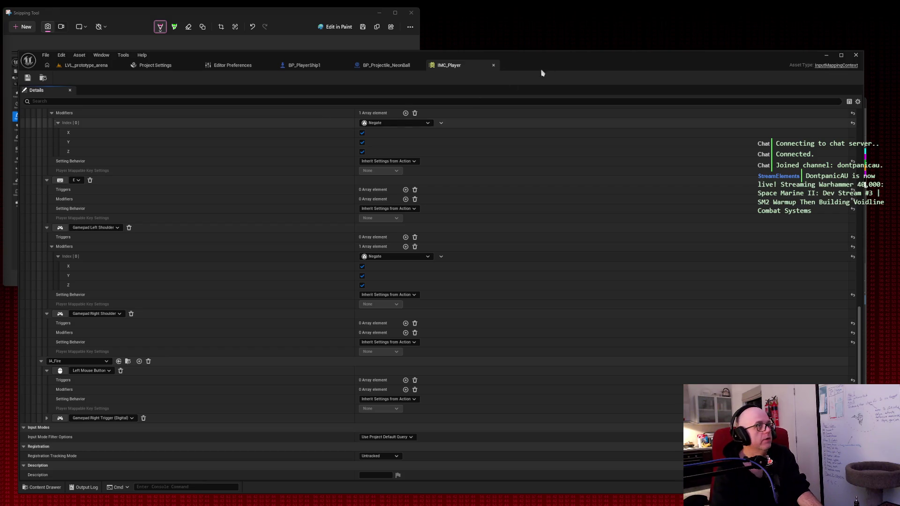
Collapse the IA_Move, IA_Strafe and IA_Fire mapping entries
scroll(174, 236, up, 10)
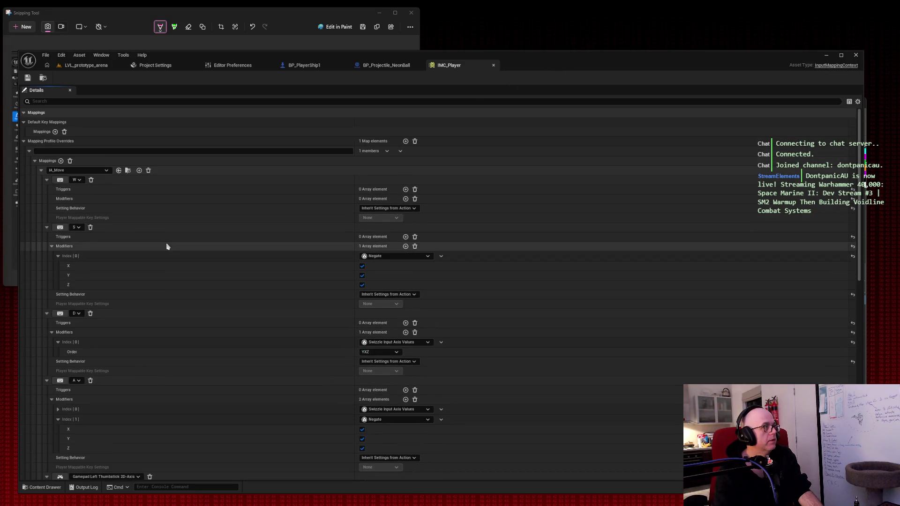
click(41, 170)
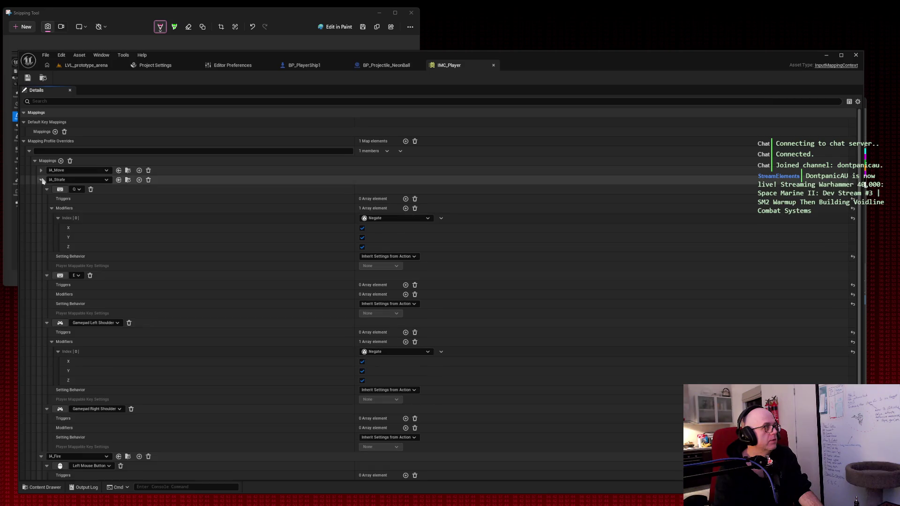
click(42, 180)
click(41, 189)
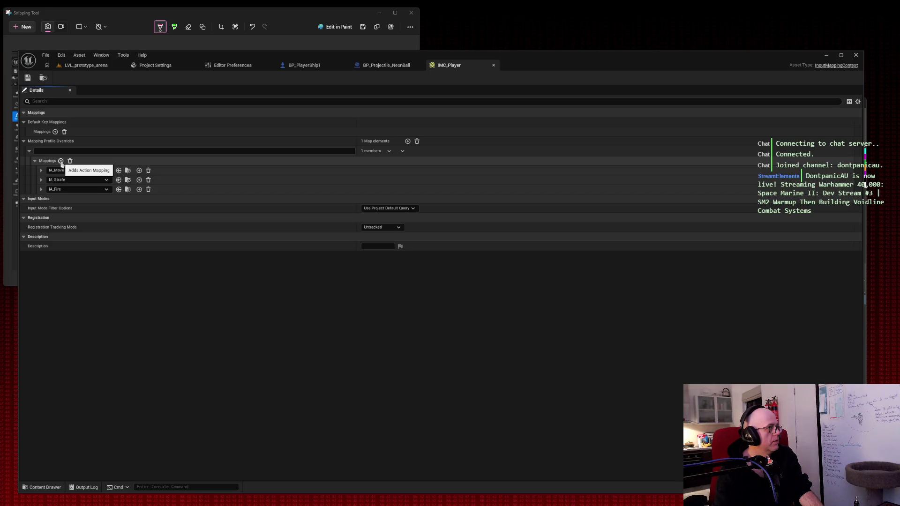
click(61, 160)
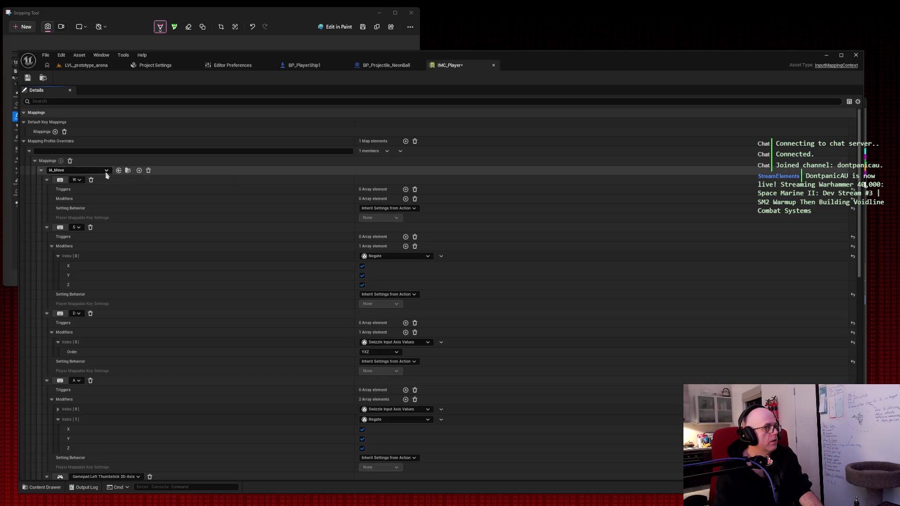
Add a new mapping to IMC_Player and set its action to IA_Look
scroll(103, 215, down, 5)
scroll(103, 216, down, 5)
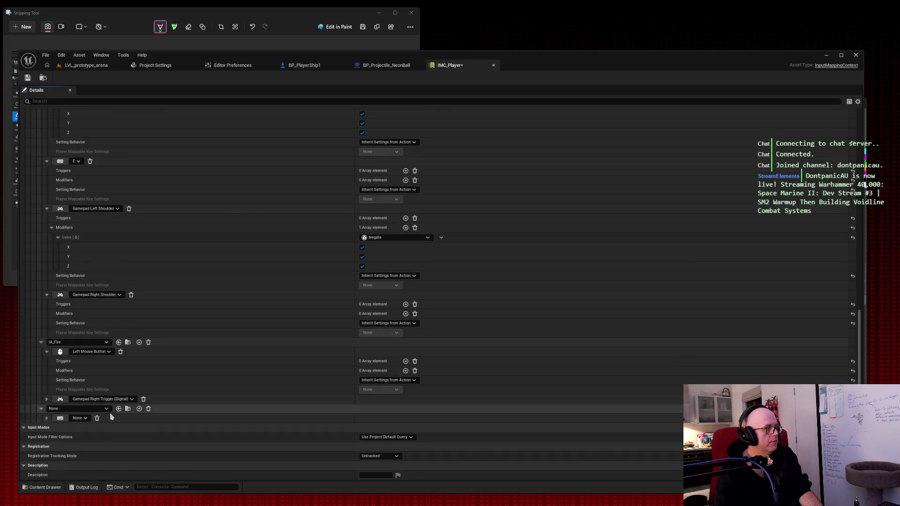
scroll(100, 358, up, 10)
click(41, 170)
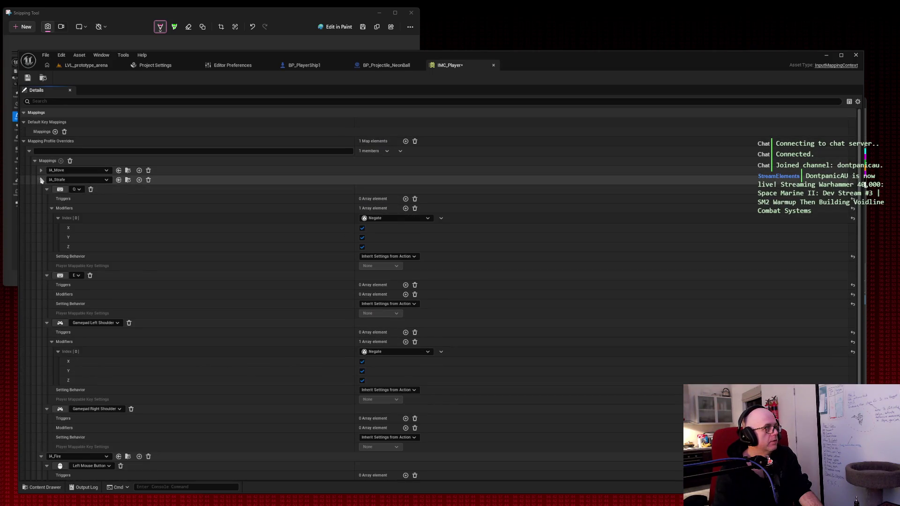
click(41, 179)
click(42, 189)
click(77, 198)
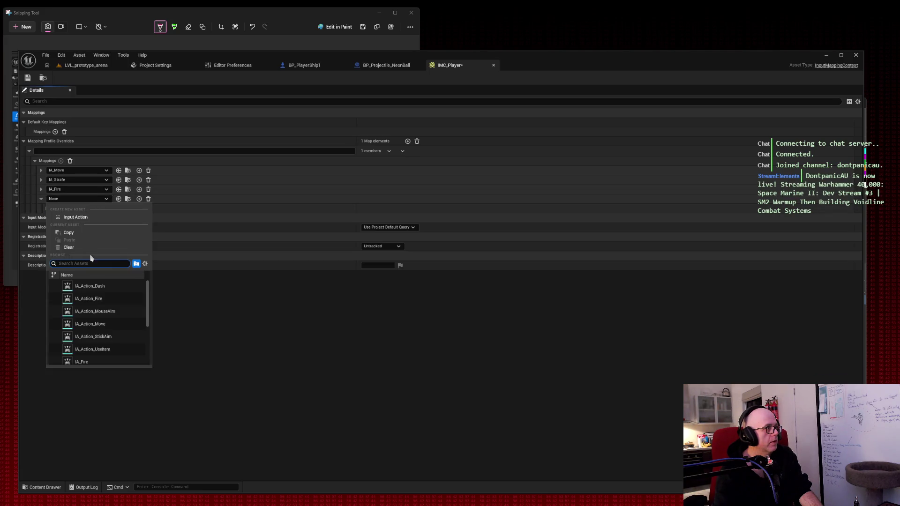
text(look)
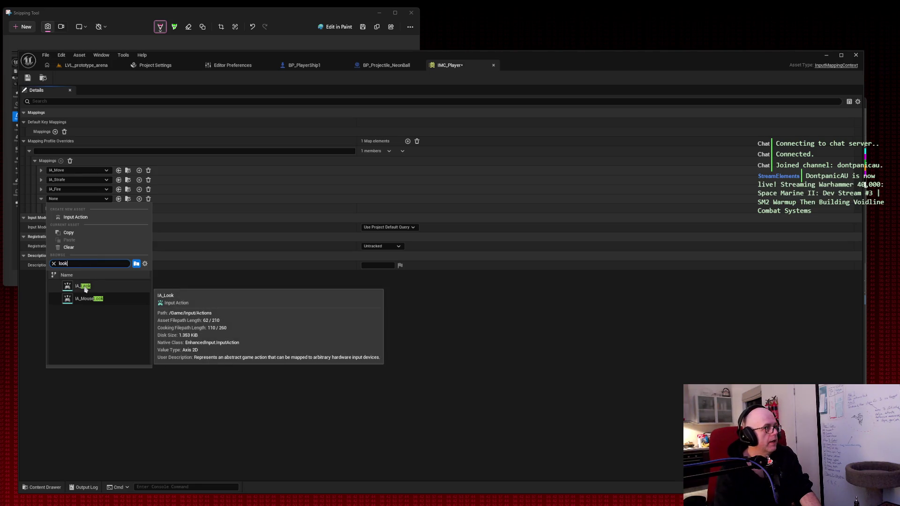
click(83, 287)
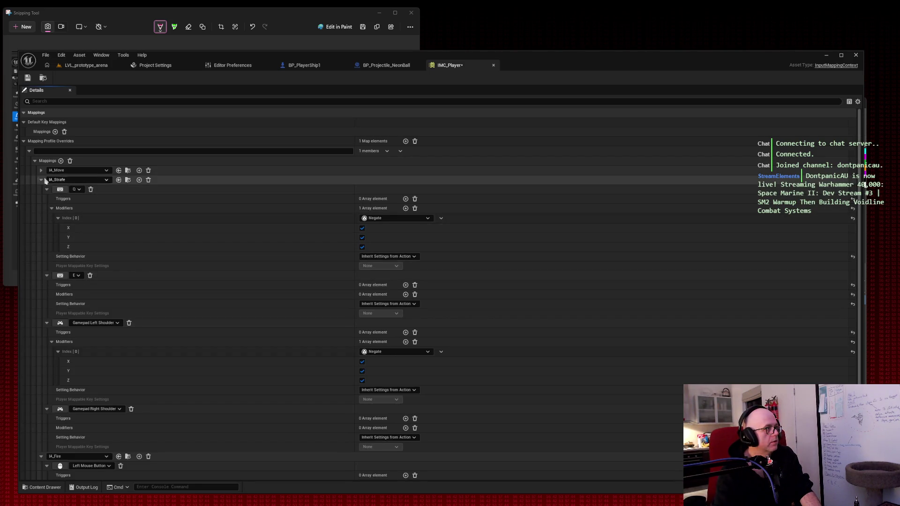
Bind IA_Look to Gamepad Right Thumbstick 2D-Axis and save IMC_Player
click(40, 180)
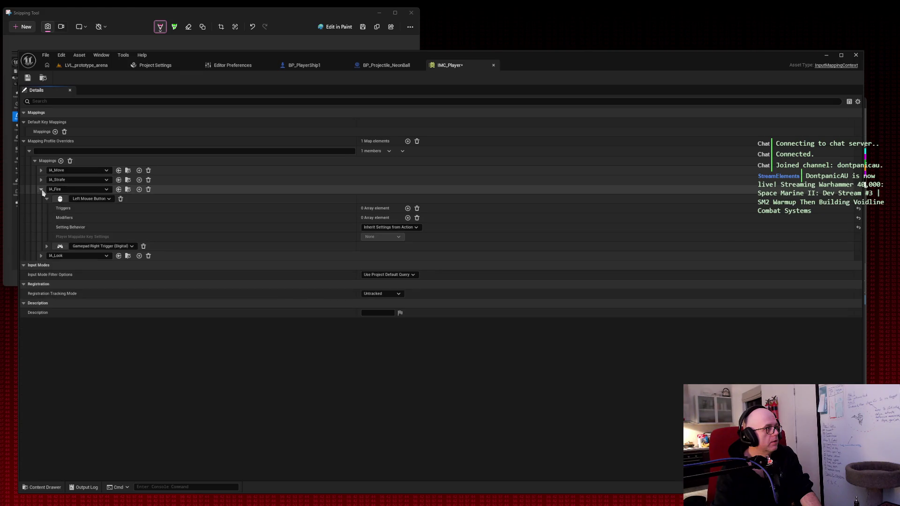
click(41, 189)
click(41, 198)
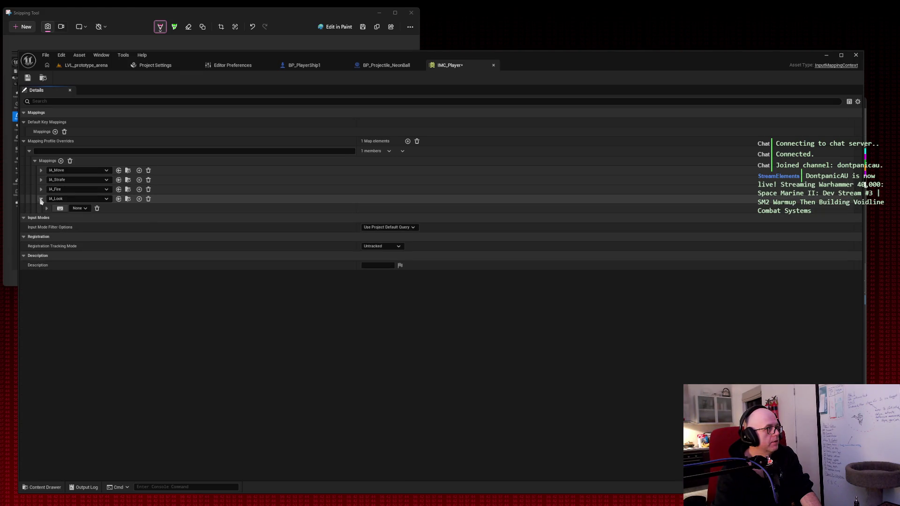
click(46, 209)
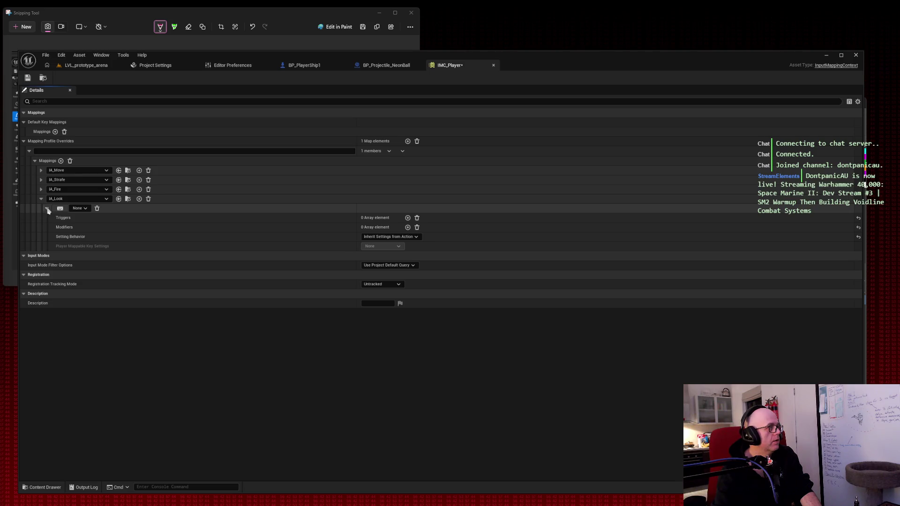
click(41, 180)
click(41, 180)
click(41, 171)
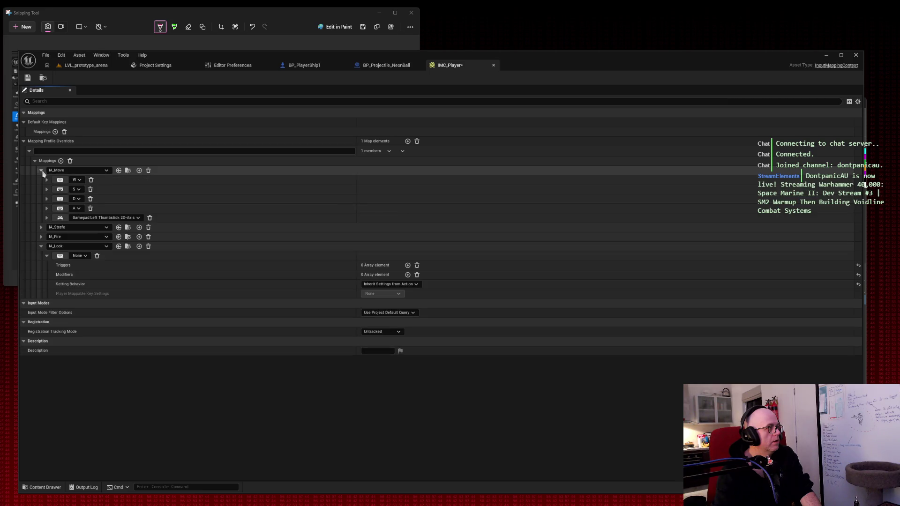
click(60, 255)
click(71, 259)
click(89, 256)
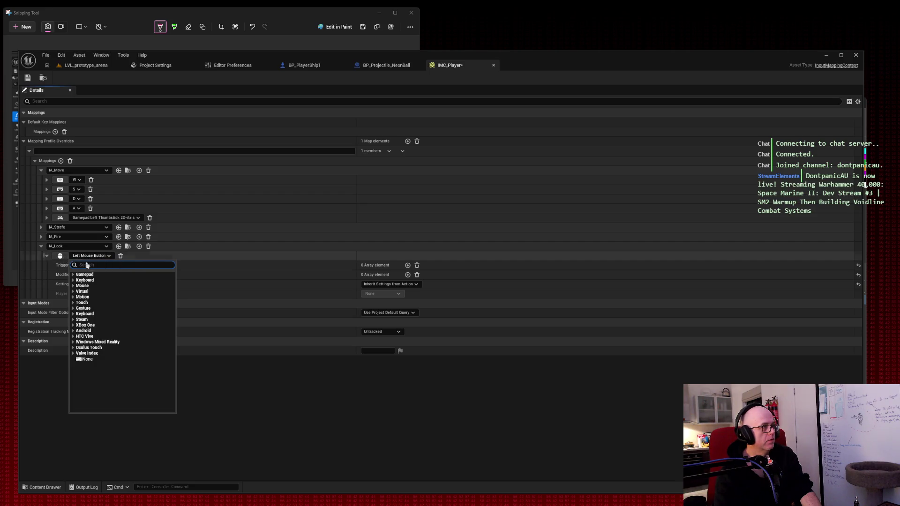
click(94, 276)
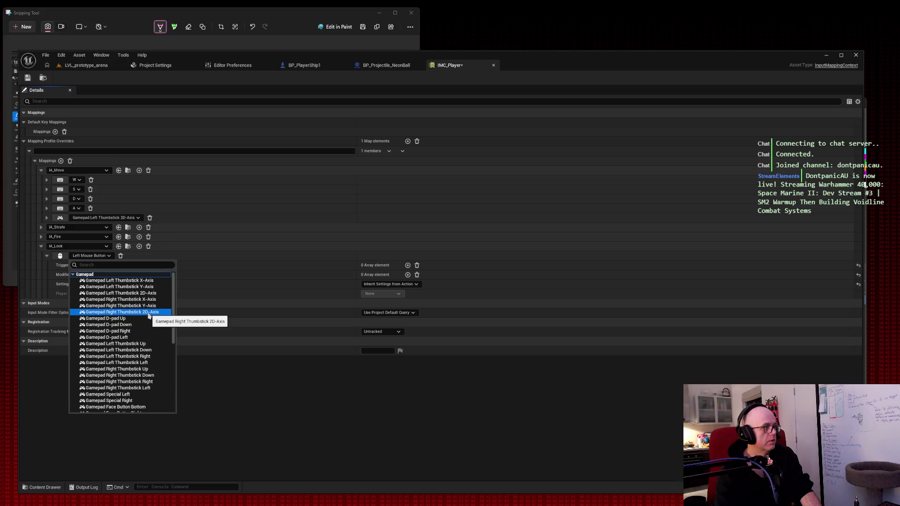
click(148, 313)
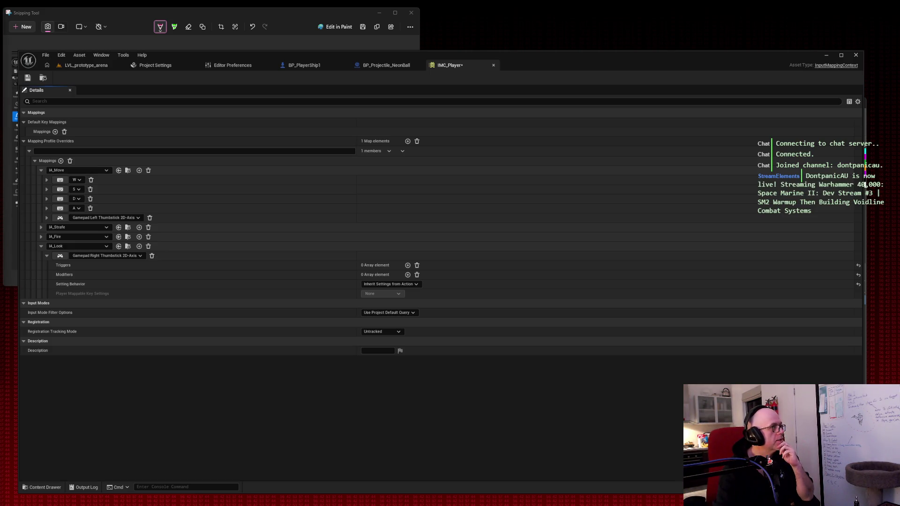
click(27, 77)
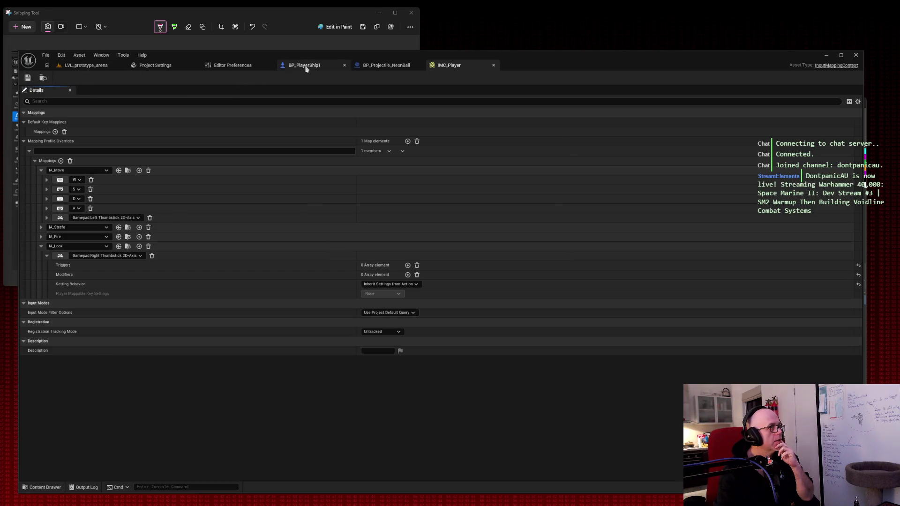
Place an EnhancedInputAction IA_Look event node below the firing logic in BP_PlayerShip1's graph
click(305, 67)
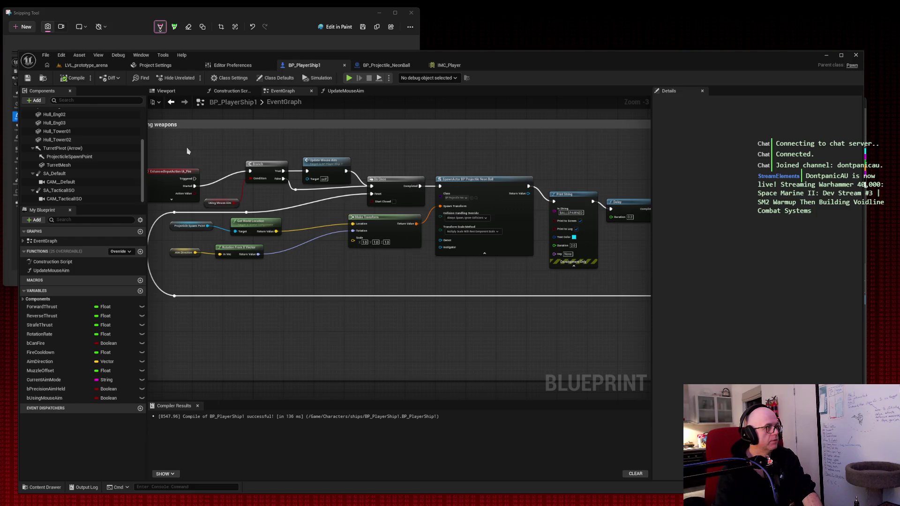
right_click(174, 329)
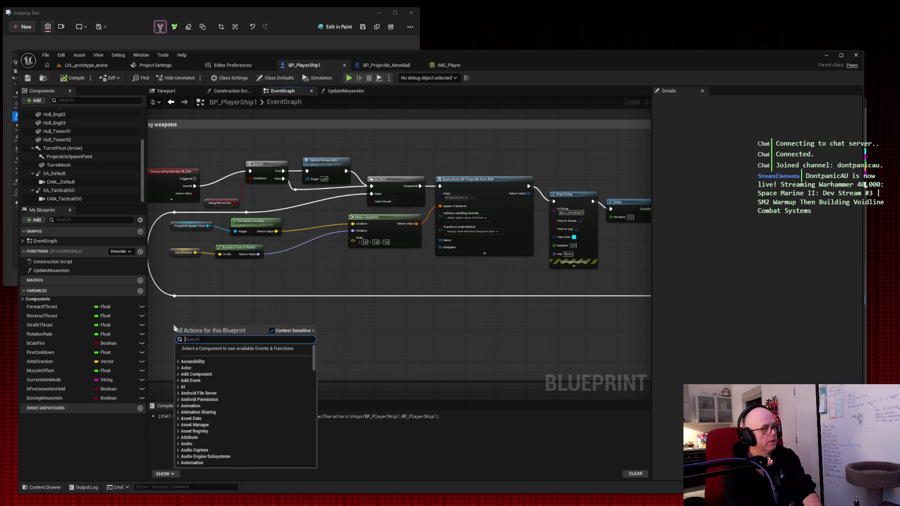
text(enhanced input )
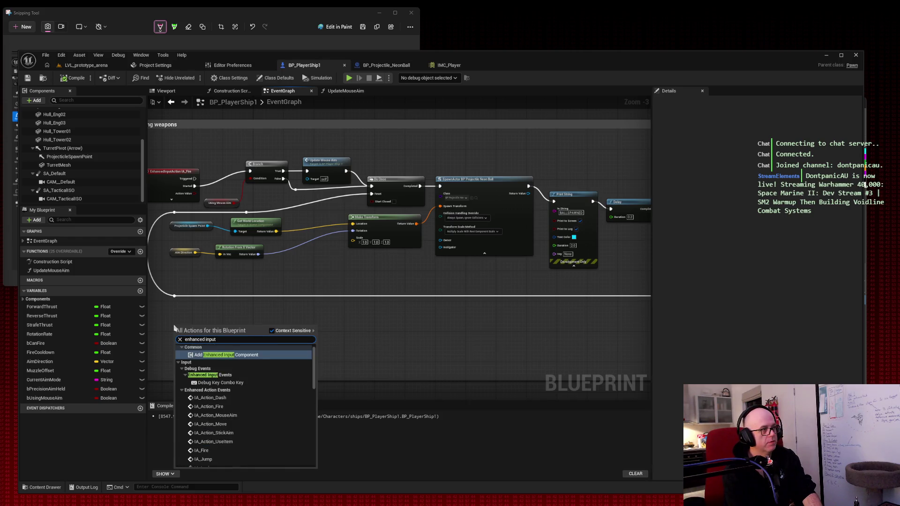
text(action IA_)
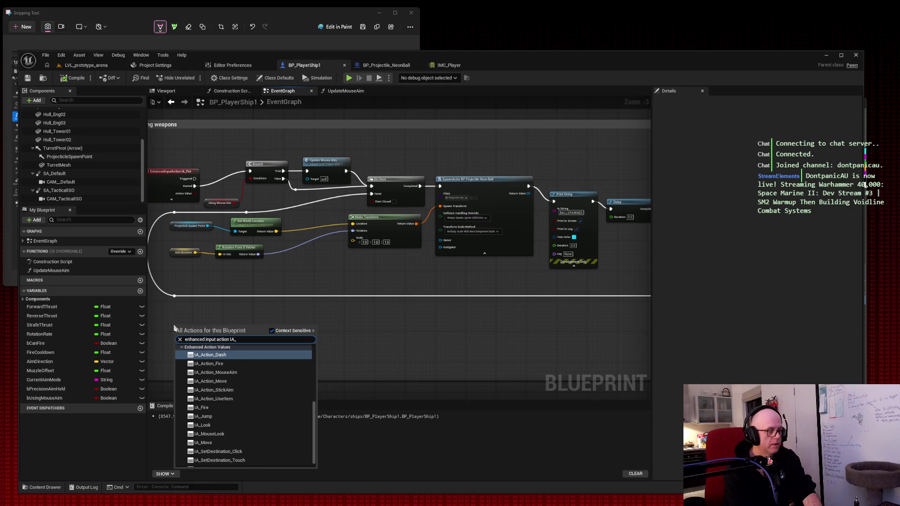
text(LOOK)
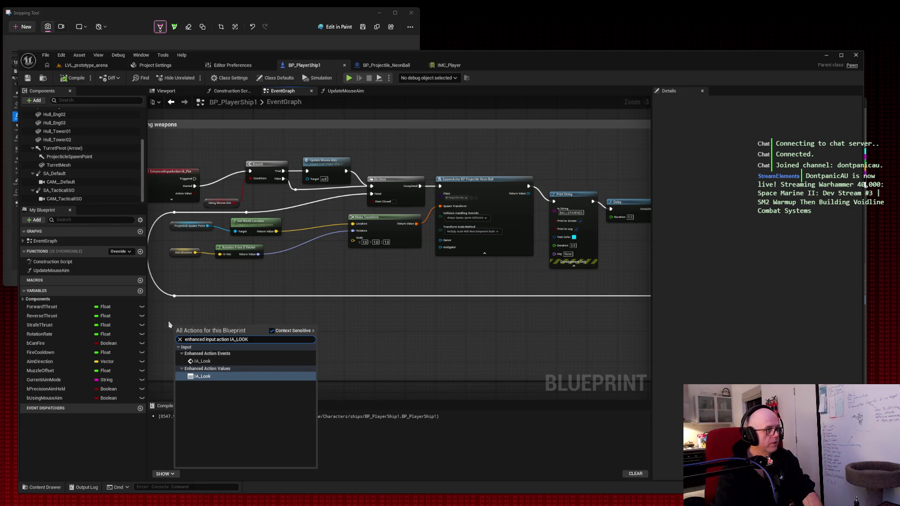
click(161, 314)
drag(161, 314, 328, 404)
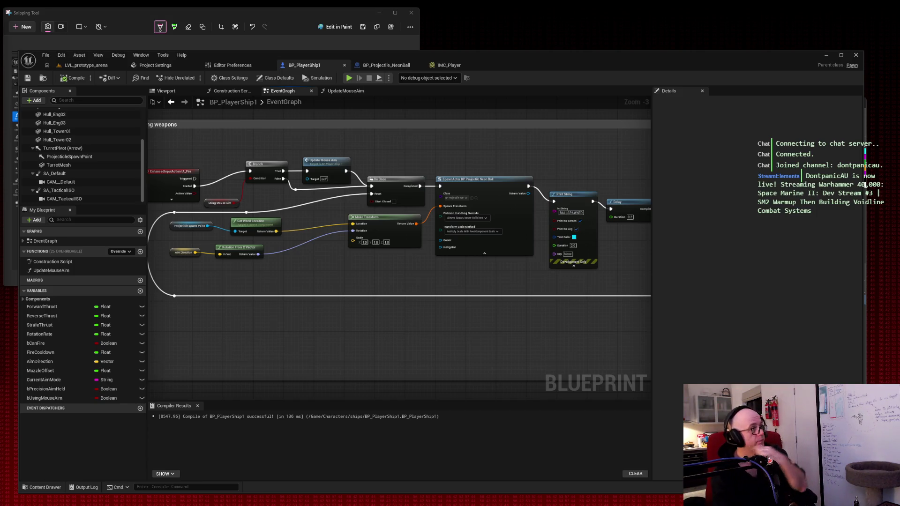
right_click(178, 318)
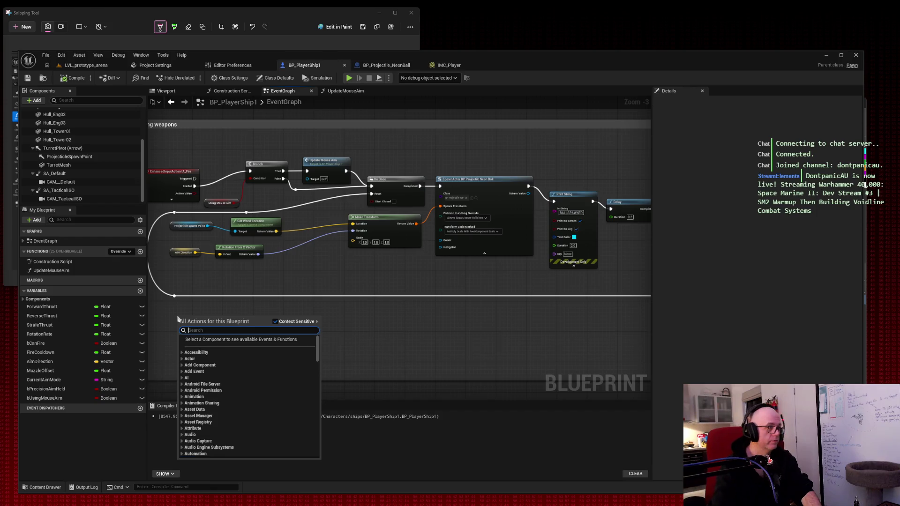
text(enhan)
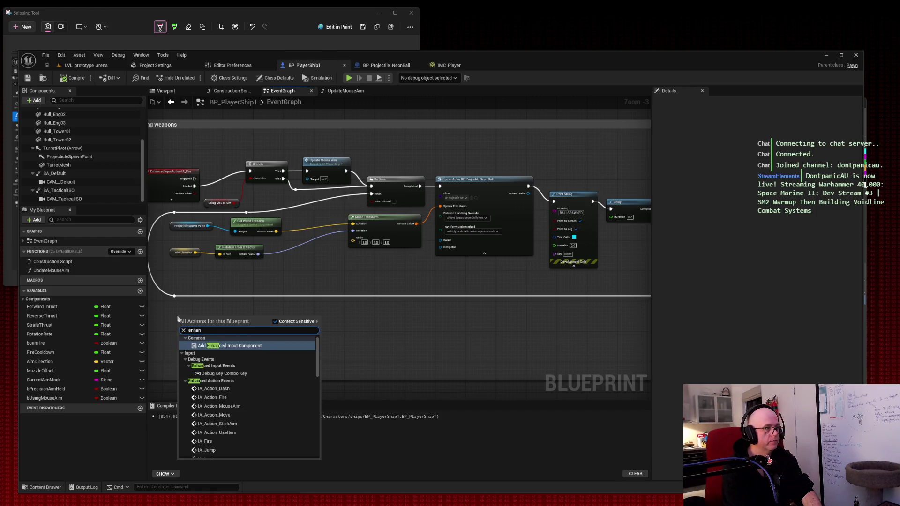
text(ced in)
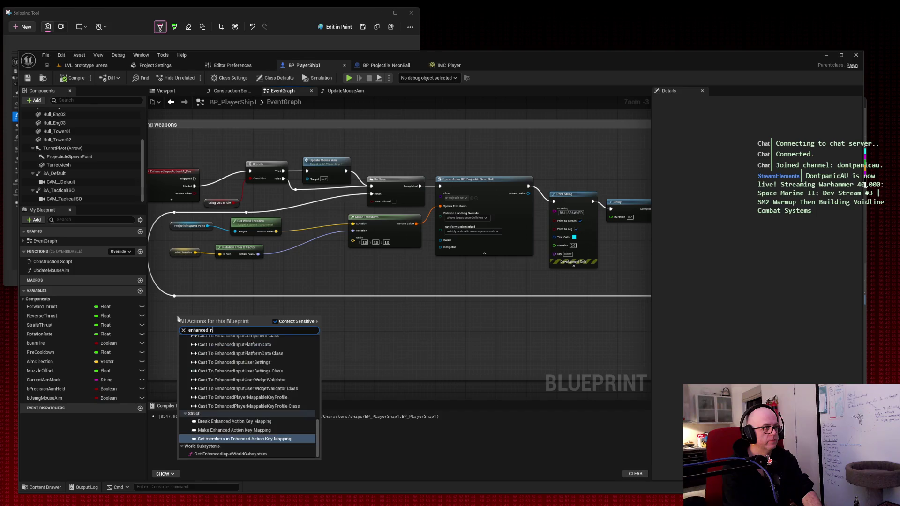
text(nput action IA)
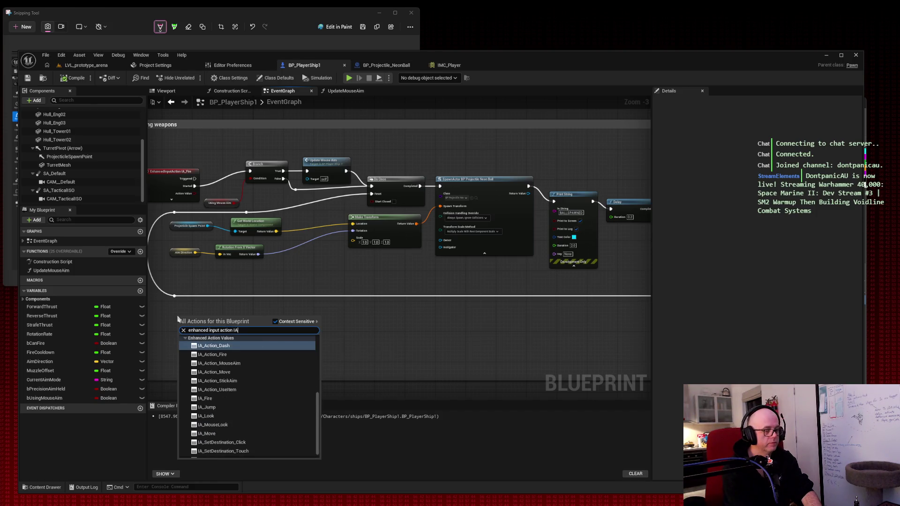
text(_LOOK)
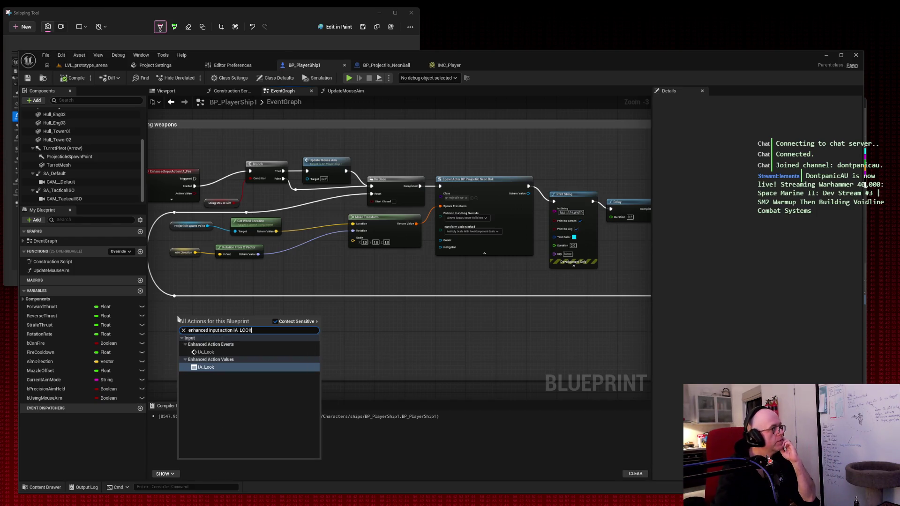
click(220, 352)
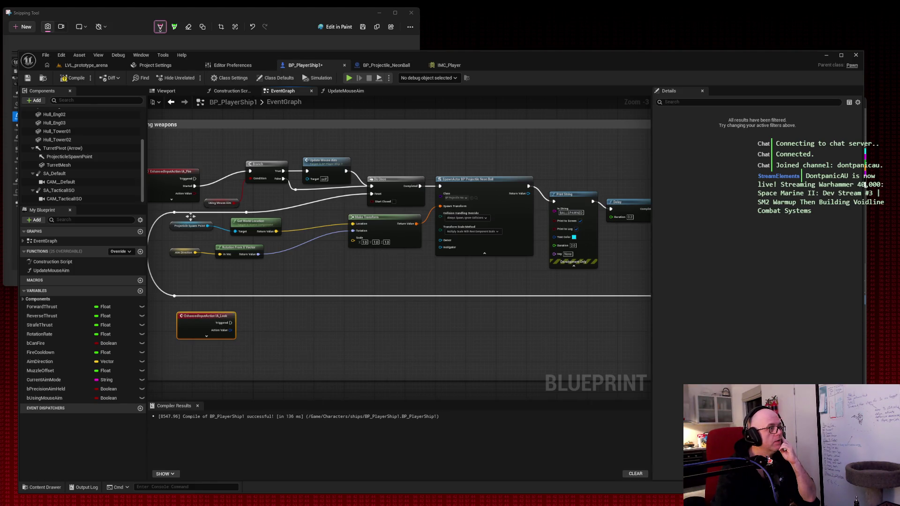
click(207, 336)
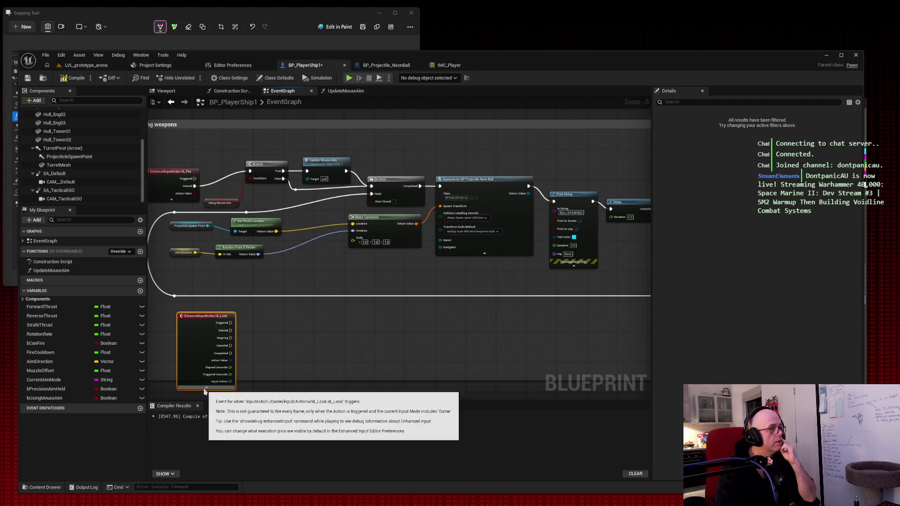
Reposition the expanded IA_Look node beneath the firing nodes and deselect it
drag(203, 319, 180, 308)
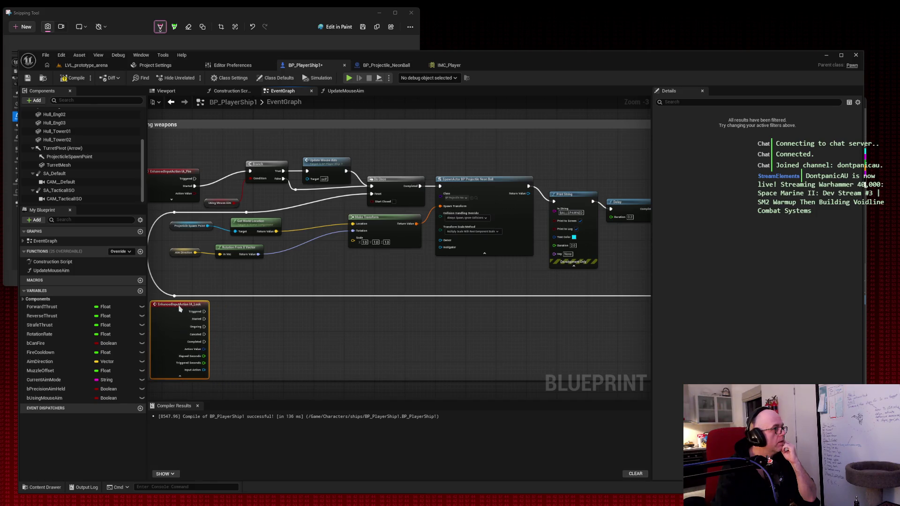
mouse_move(276, 312)
mouse_down()
mouse_move(347, 273)
mouse_move(317, 336)
mouse_move(292, 319)
mouse_move(302, 311)
mouse_up()
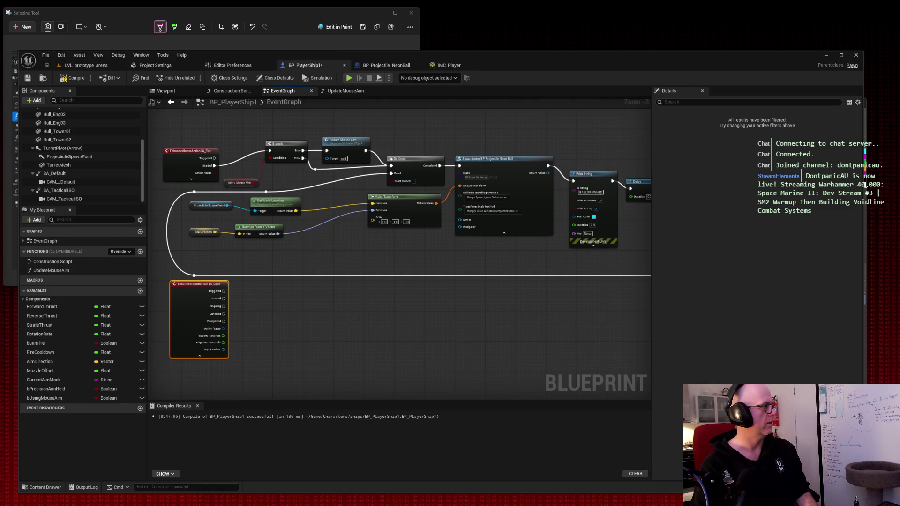
click(396, 321)
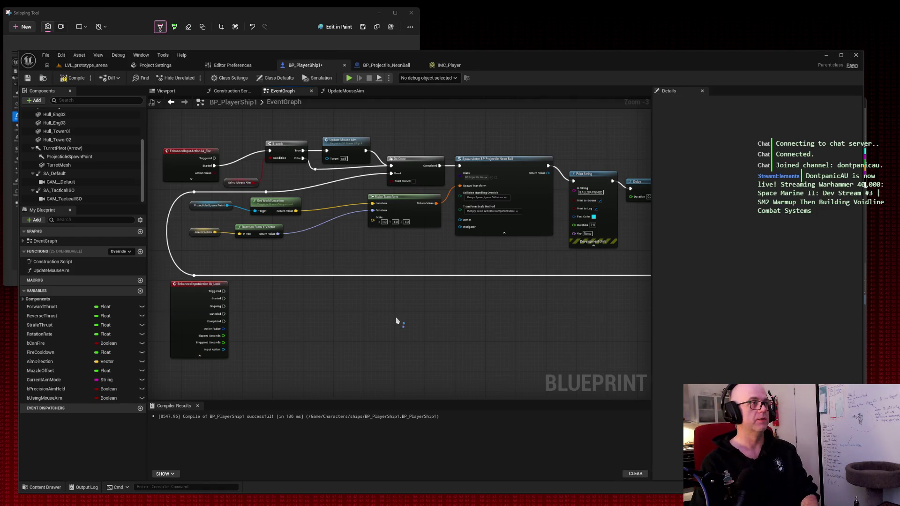
Wire a Set Using Mouse Aim node, left unchecked, to IA_Look's Triggered output
click(22, 27)
mouse_move(147, 98)
mouse_down()
mouse_move(639, 366)
mouse_move(663, 396)
mouse_up()
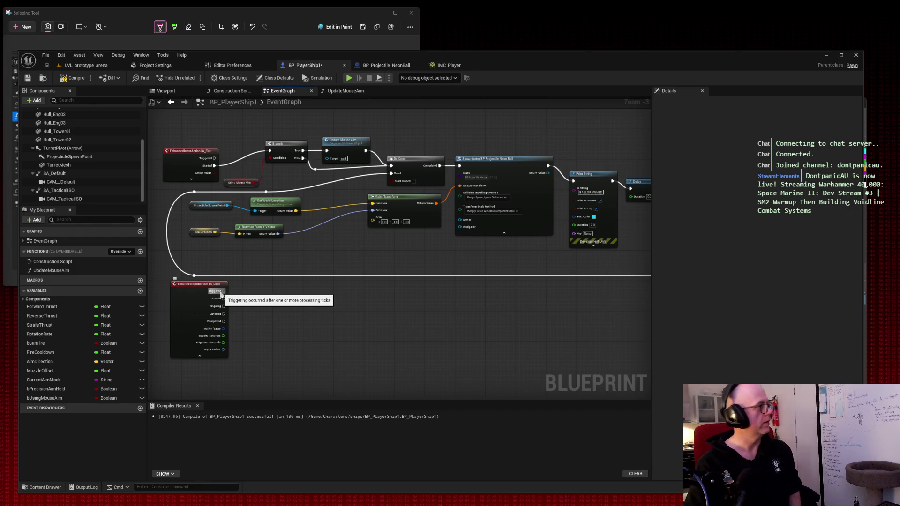
drag(222, 292, 322, 295)
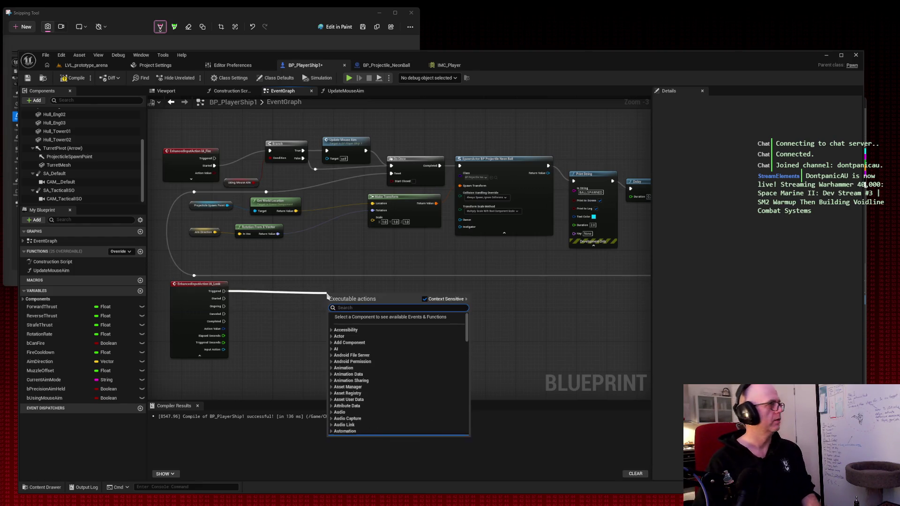
text(set using)
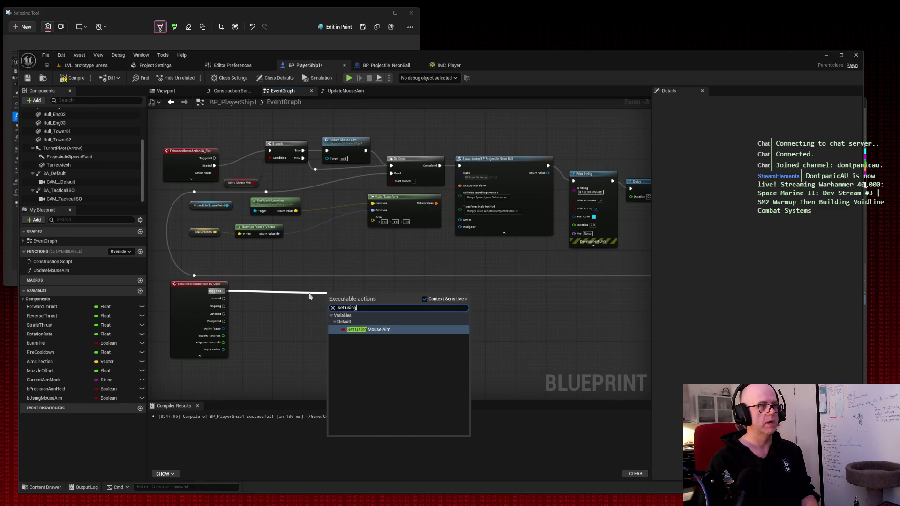
click(375, 330)
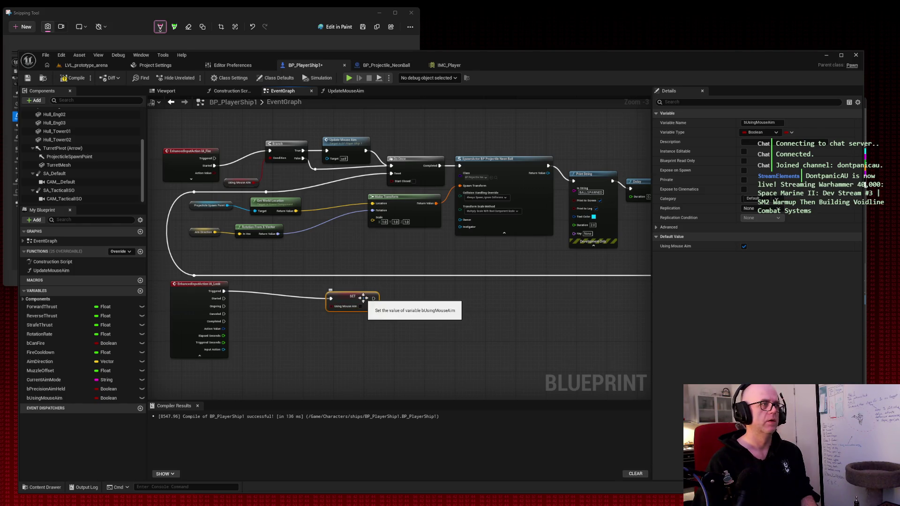
click(744, 246)
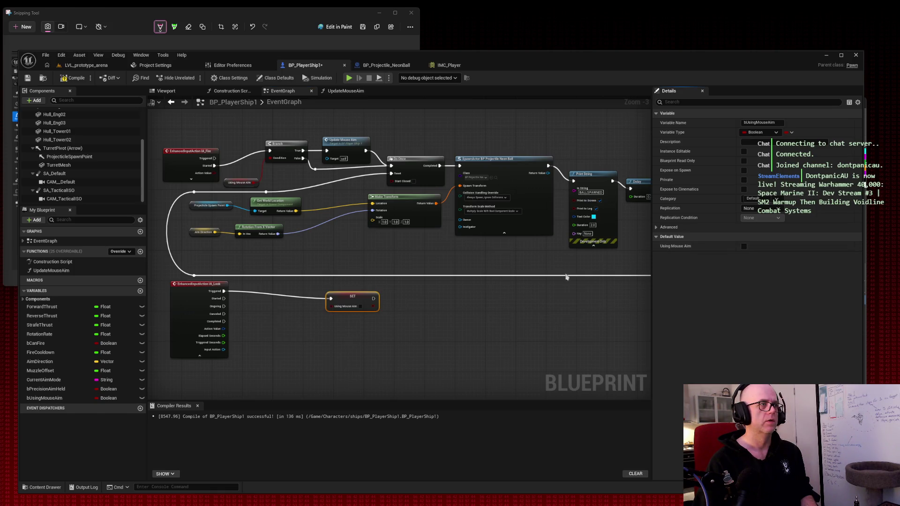
drag(361, 300, 297, 296)
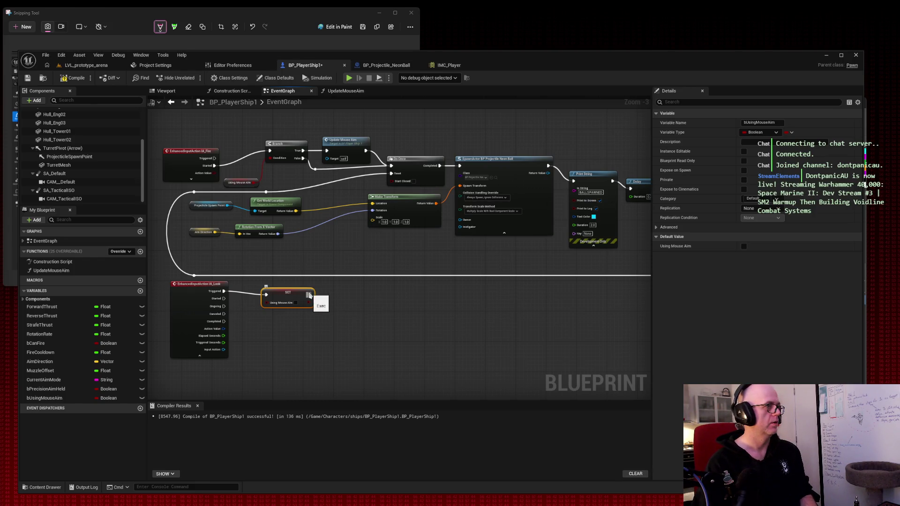
Drag from IA_Look's Action Value, search 'get 2d ax', and capture a graph screenshot
drag(220, 331, 309, 335)
text(get)
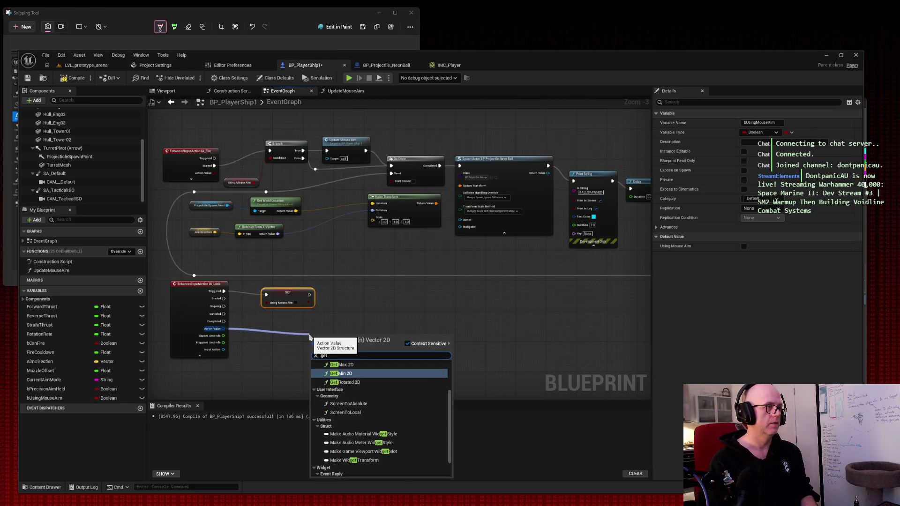
text( 2d ax)
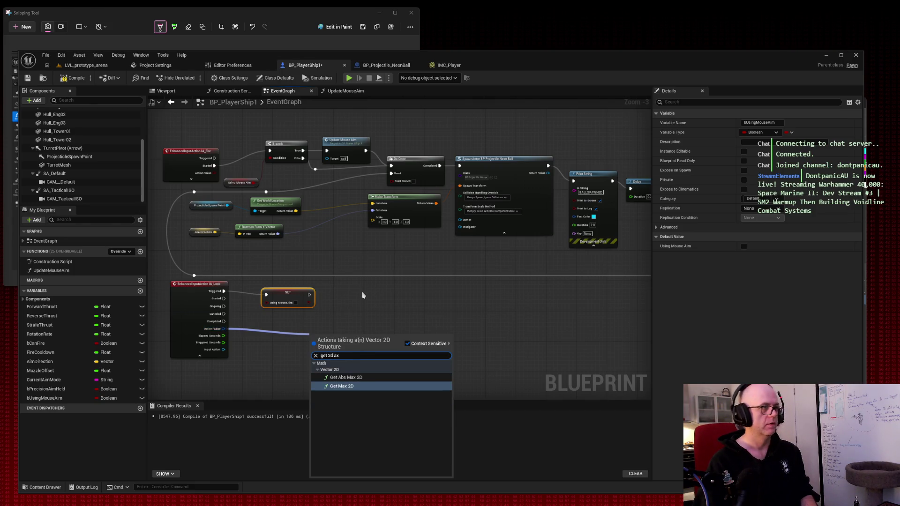
key(super+shift+s)
mouse_move(139, 104)
mouse_down()
mouse_move(524, 461)
mouse_move(654, 493)
mouse_up()
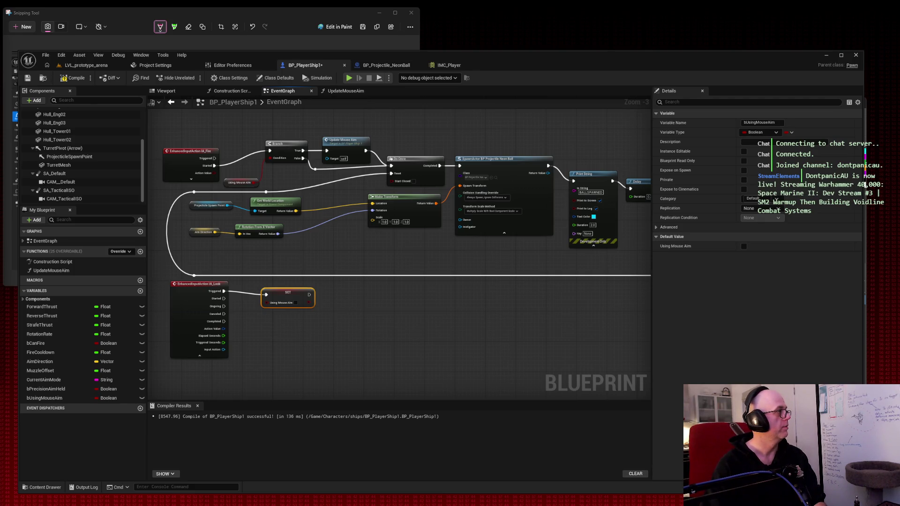
Connect a Break Vector 2D node to IA_Look's Action Value
drag(224, 329, 248, 331)
text(bereak vector)
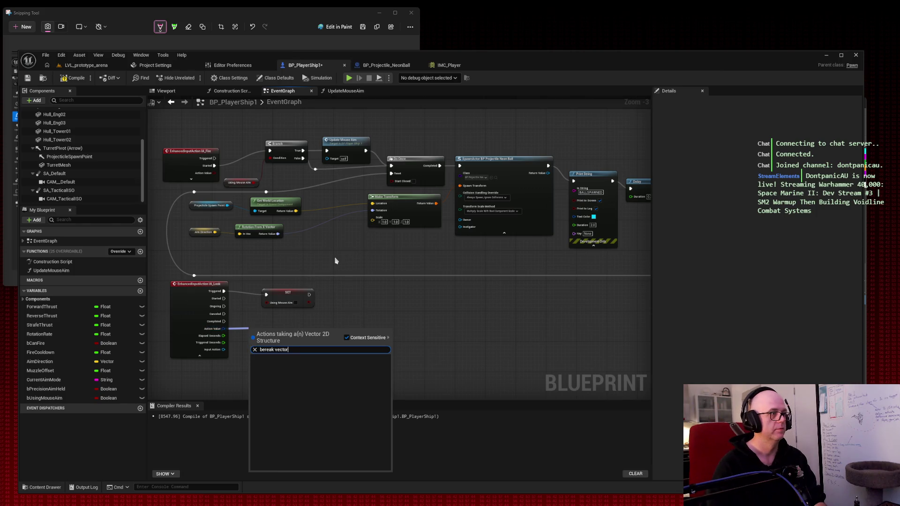
click(265, 350)
key(BackSpace)
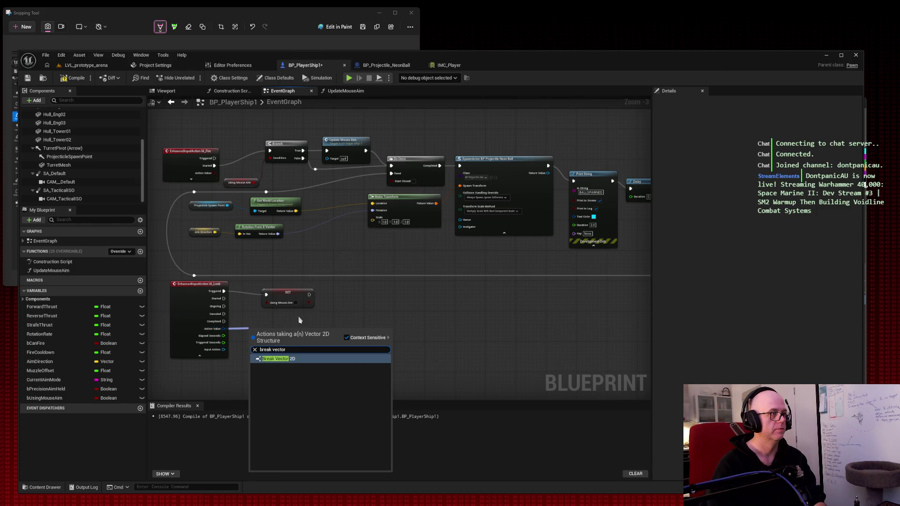
click(289, 360)
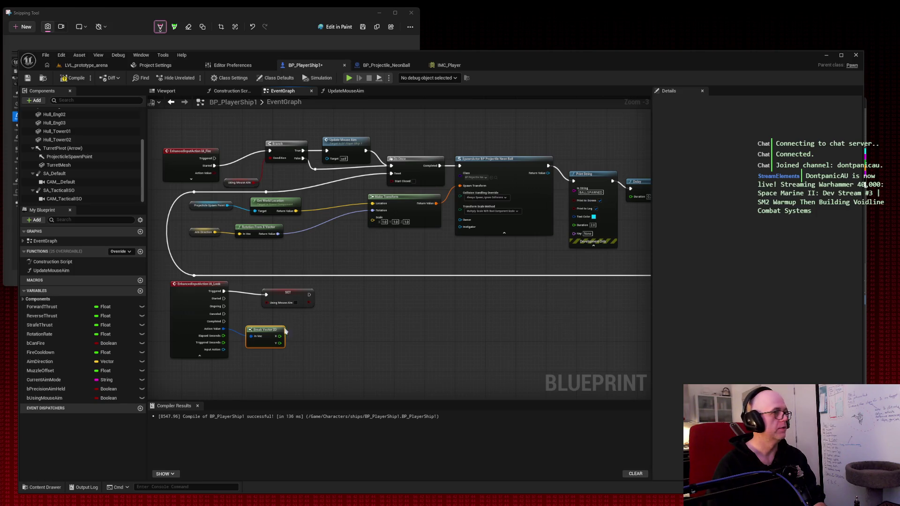
drag(267, 334, 282, 332)
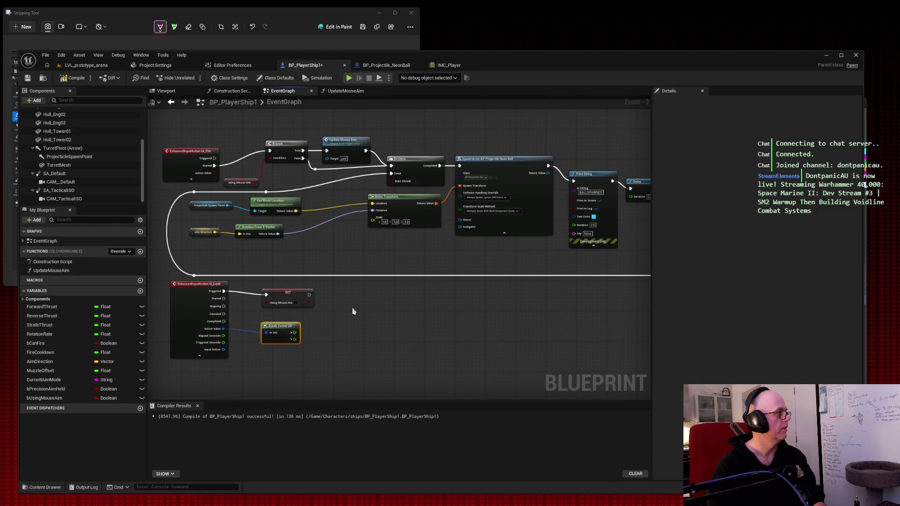
Feed the Break Vector 2D's X and Y outputs into a new Make Vector node
drag(294, 332, 353, 325)
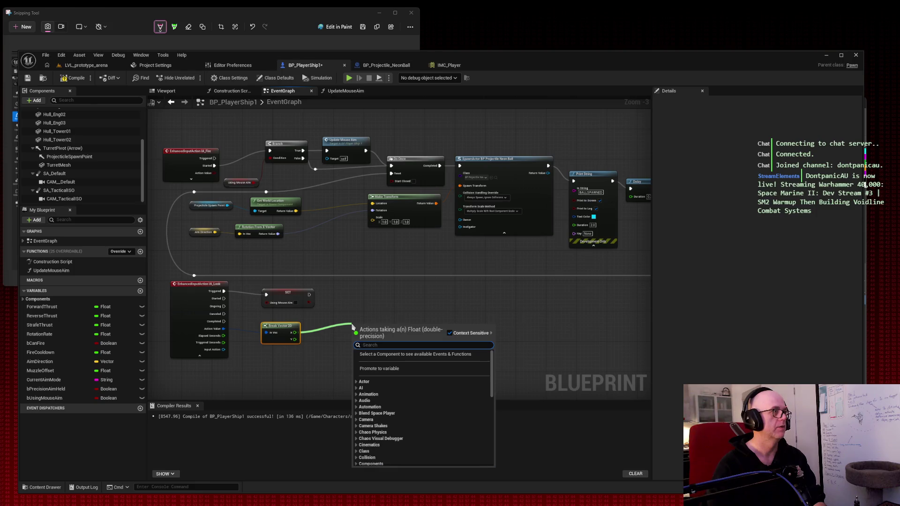
text(make vector x)
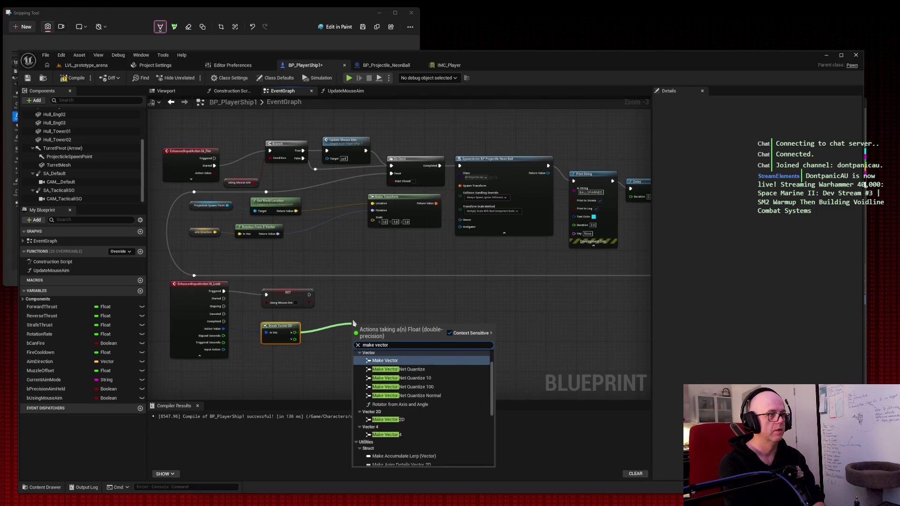
click(375, 363)
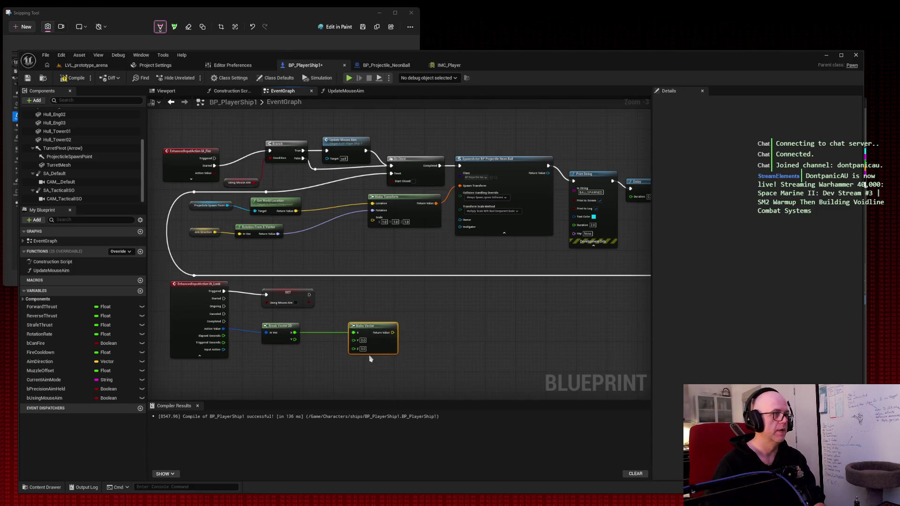
mouse_move(294, 344)
mouse_down()
mouse_move(354, 340)
mouse_move(345, 332)
mouse_up()
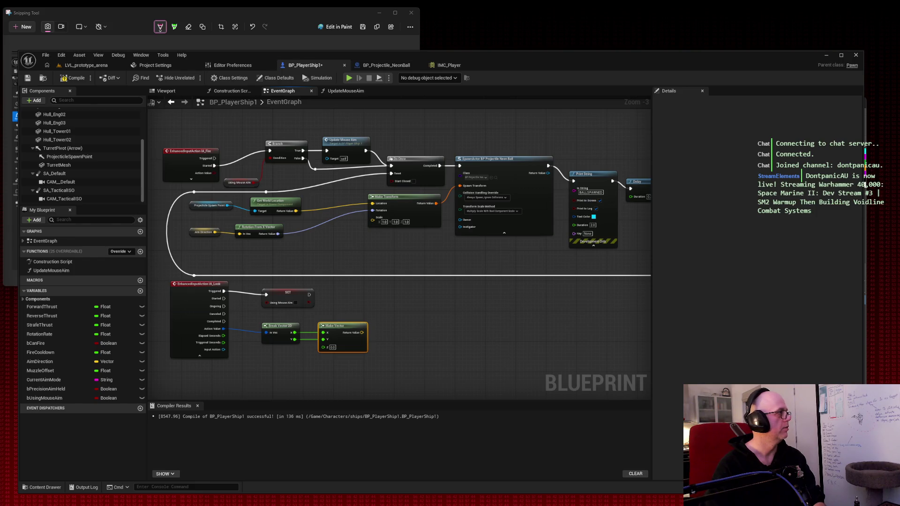
drag(362, 332, 395, 332)
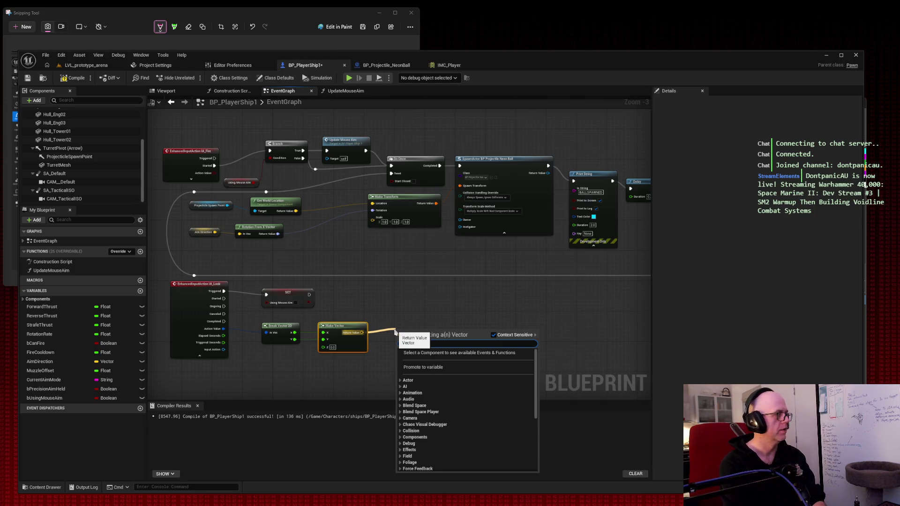
Normalize the Make Vector output and store it with a Set Aim Direction node
text(normalize)
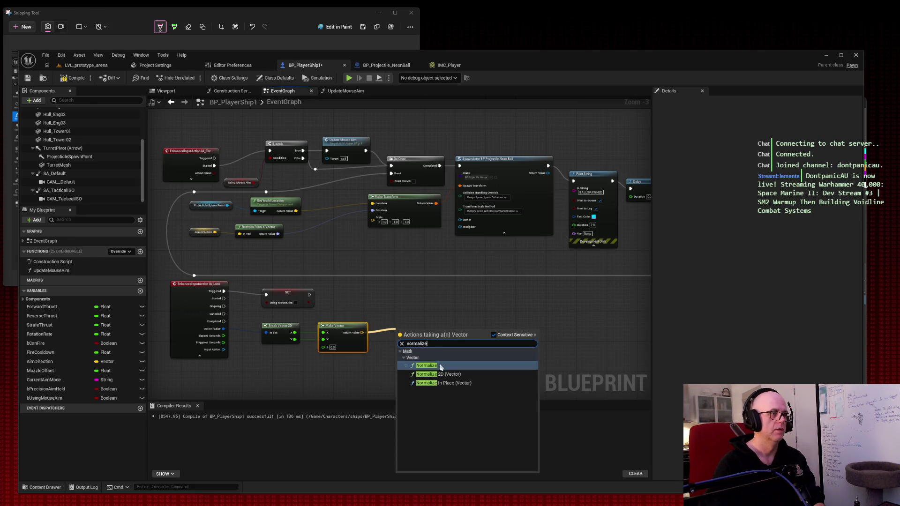
click(441, 365)
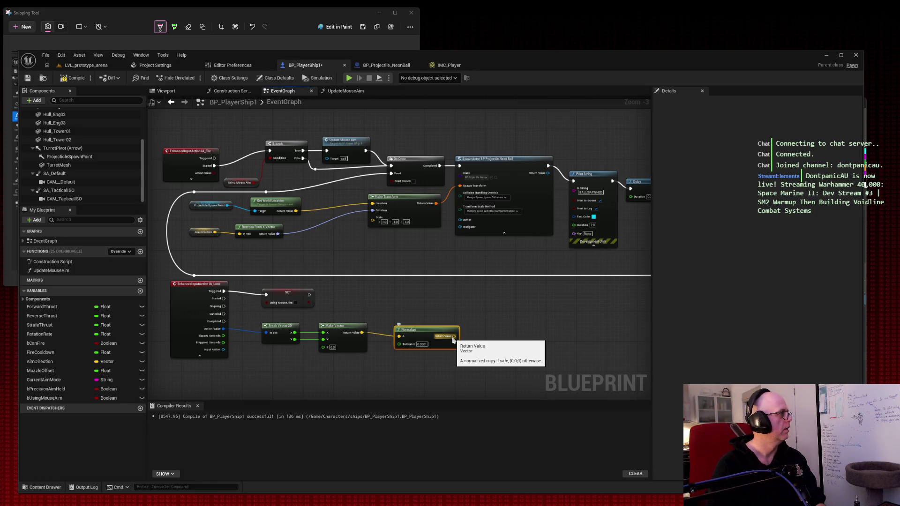
drag(454, 338, 482, 336)
text(set aim)
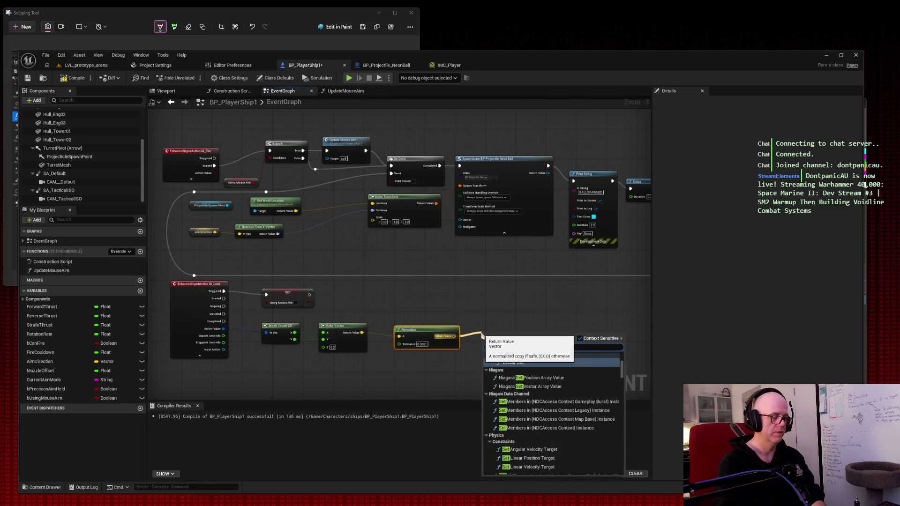
key(Return)
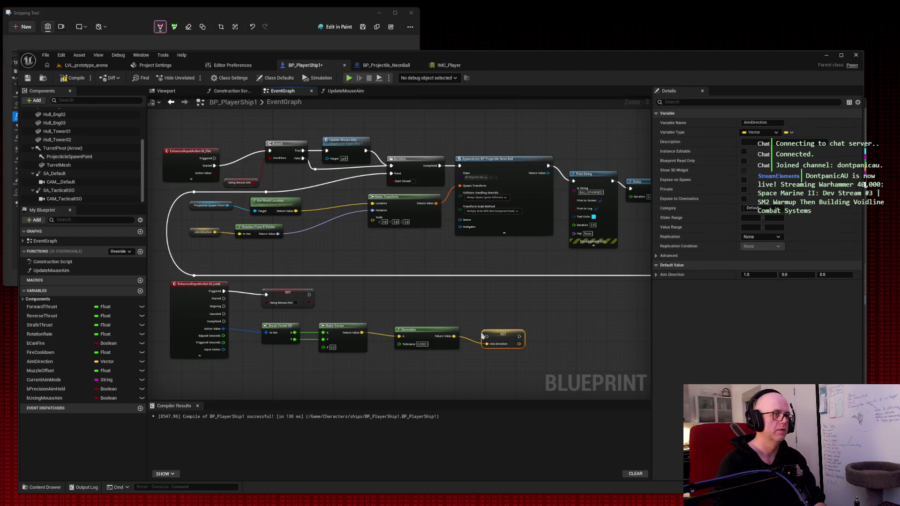
drag(501, 336, 503, 332)
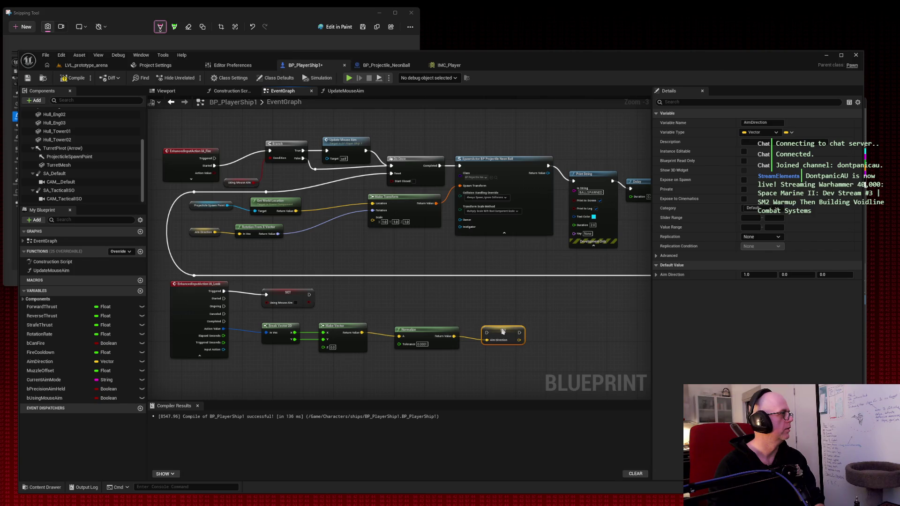
click(519, 303)
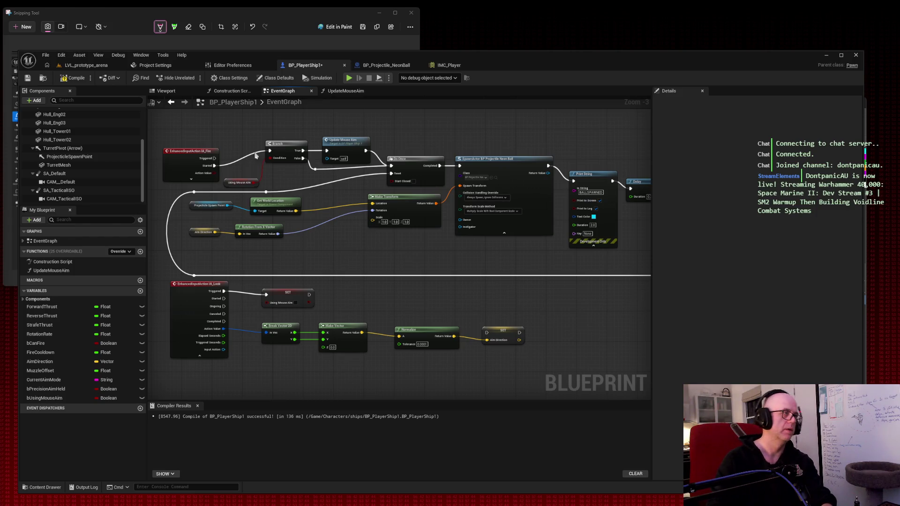
Screenshot the graph and extend the execution wire from the Using Mouse Aim setter
key(super+shift+s)
drag(142, 89, 676, 405)
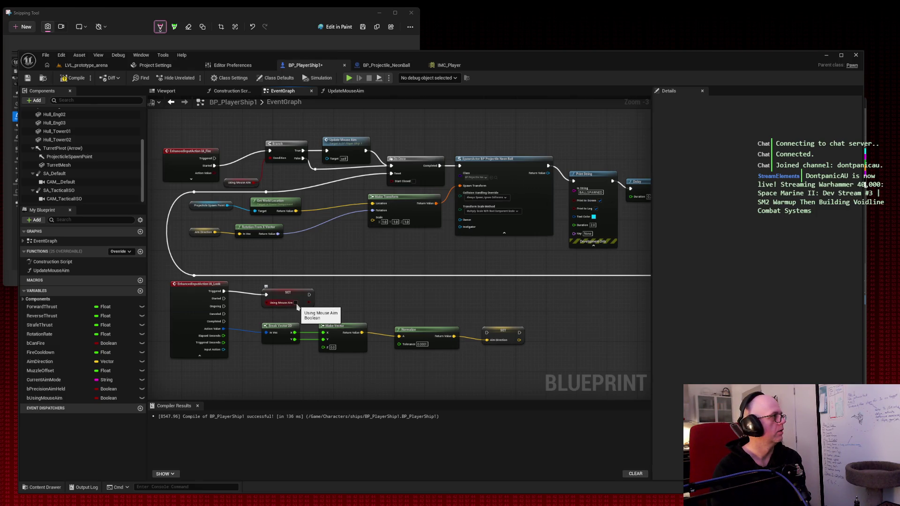
drag(309, 295, 334, 299)
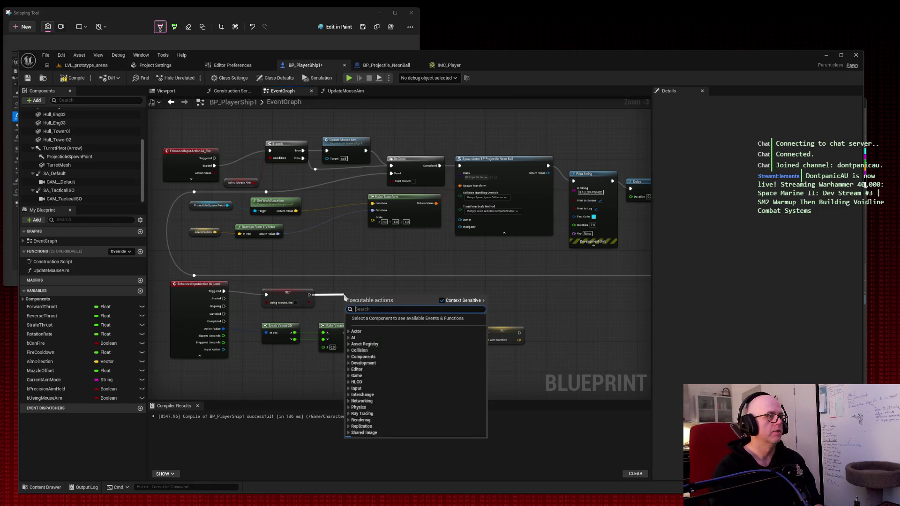
text(set aim di)
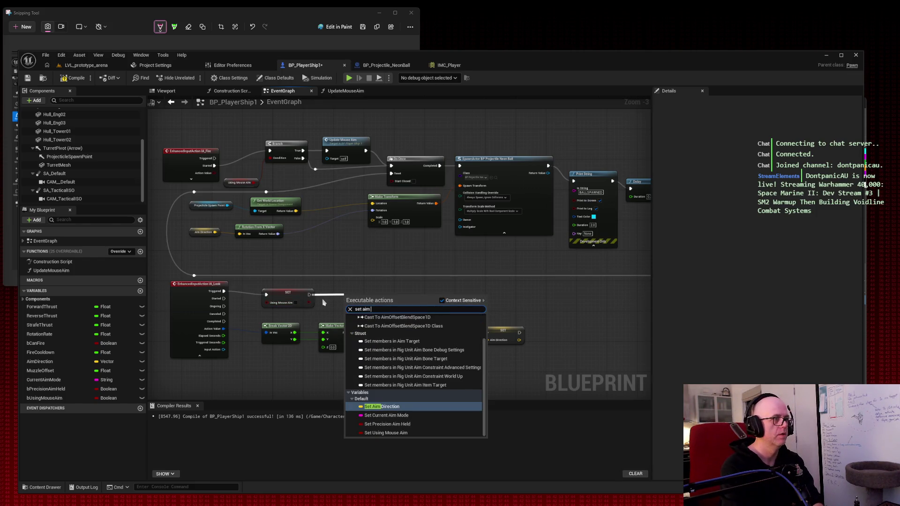
key(Return)
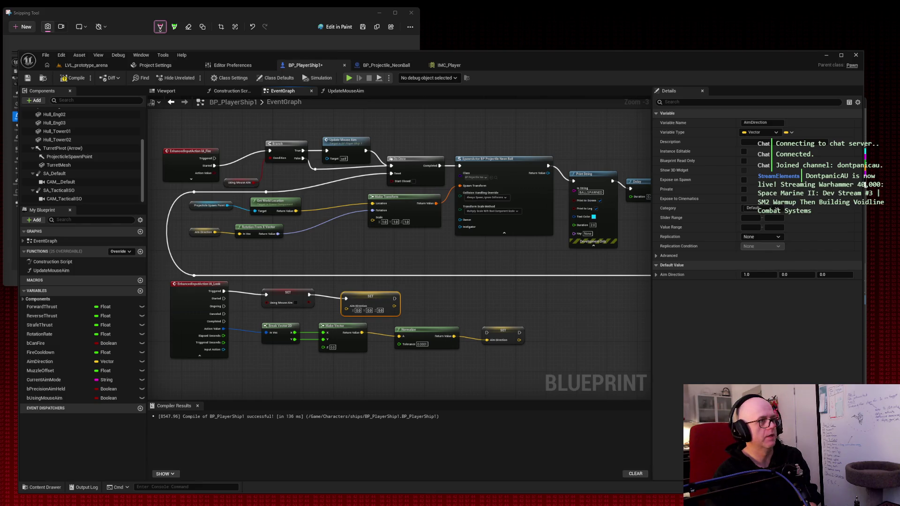
click(453, 301)
mouse_move(395, 299)
mouse_down()
mouse_move(493, 337)
mouse_move(490, 300)
mouse_up()
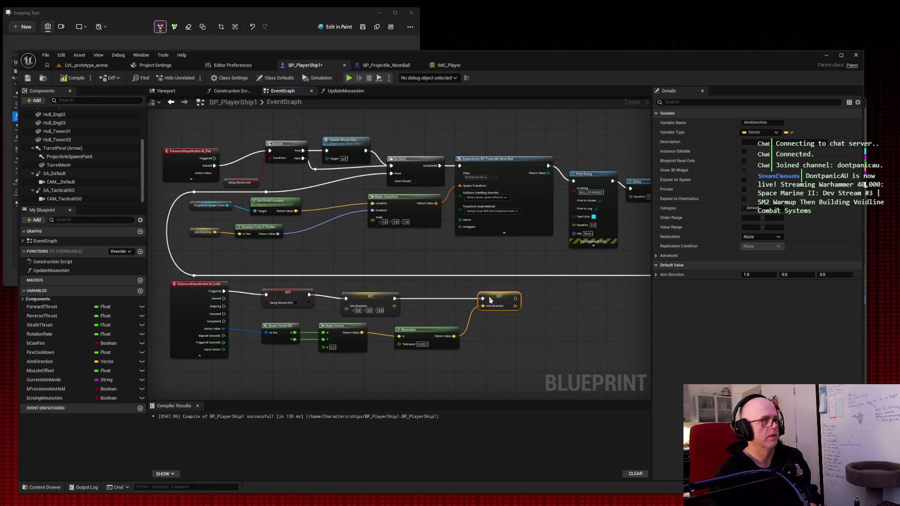
drag(370, 296, 371, 293)
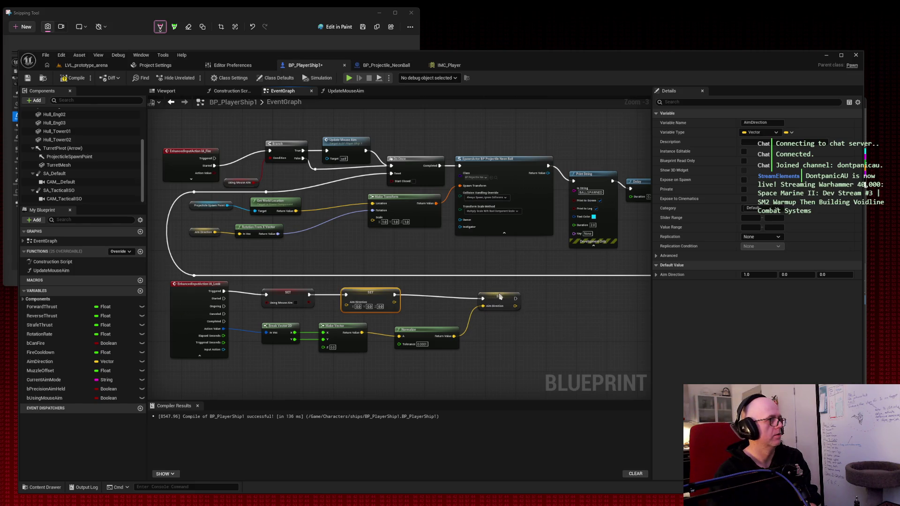
drag(500, 297, 500, 292)
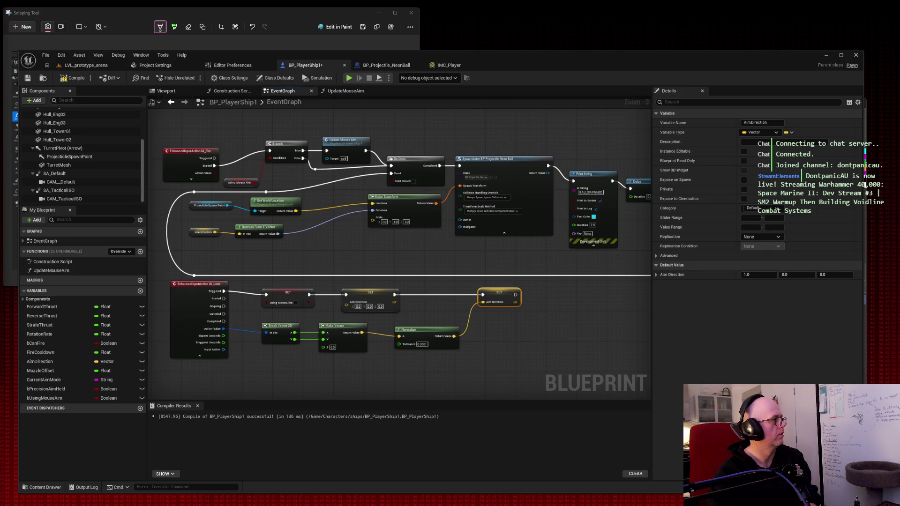
click(535, 334)
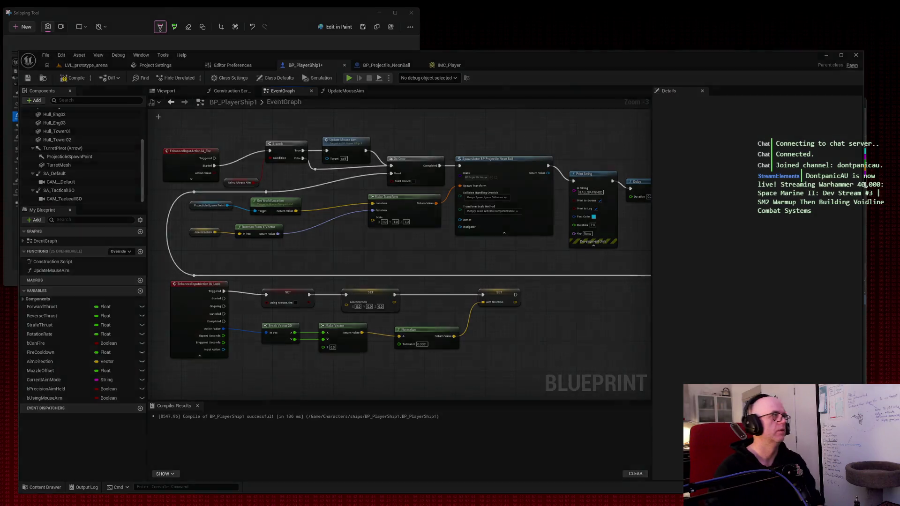
key(super+shift+s)
drag(140, 97, 613, 401)
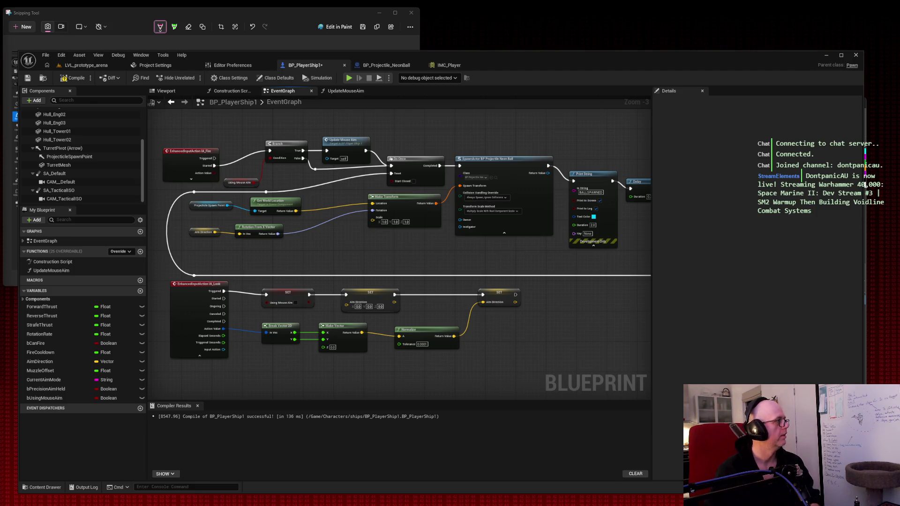
Delete the middle SET AimDirection node, chain the mouse-aim reset to the final set, and compile
click(359, 306)
key(Delete)
drag(310, 294, 483, 294)
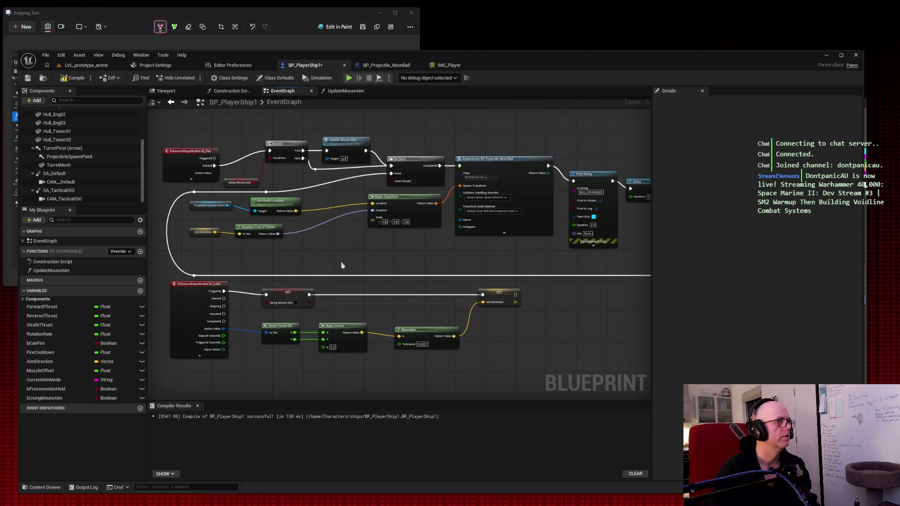
key(super+shift+s)
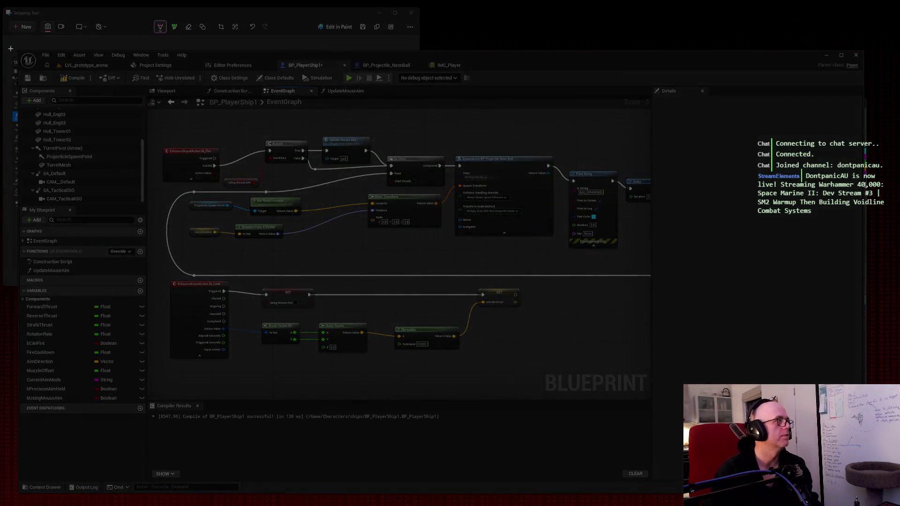
click(866, 184)
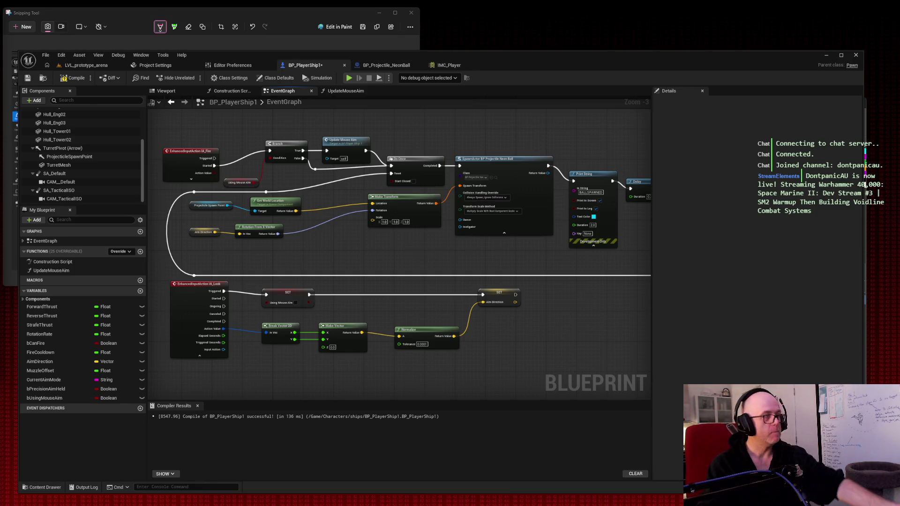
click(74, 78)
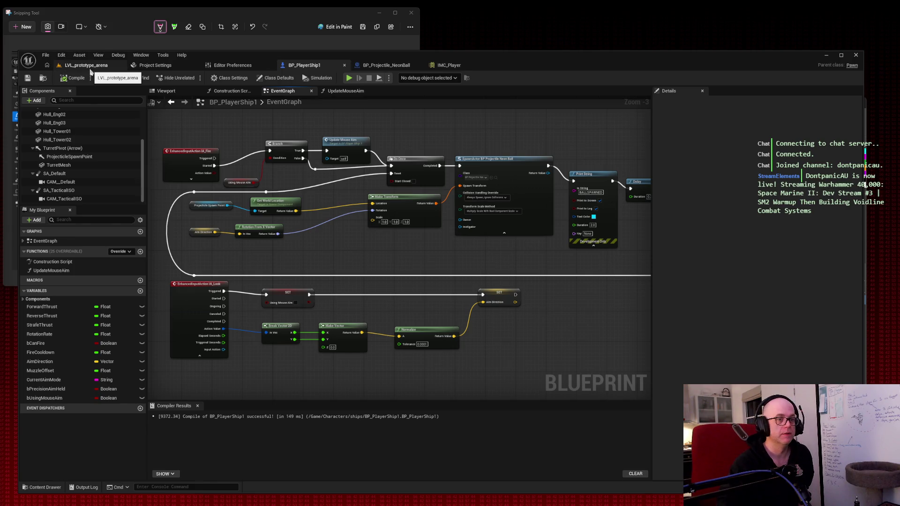
Play LVL_prototype_arena and fire neon projectiles while aiming the ship in different directions
click(91, 69)
click(194, 78)
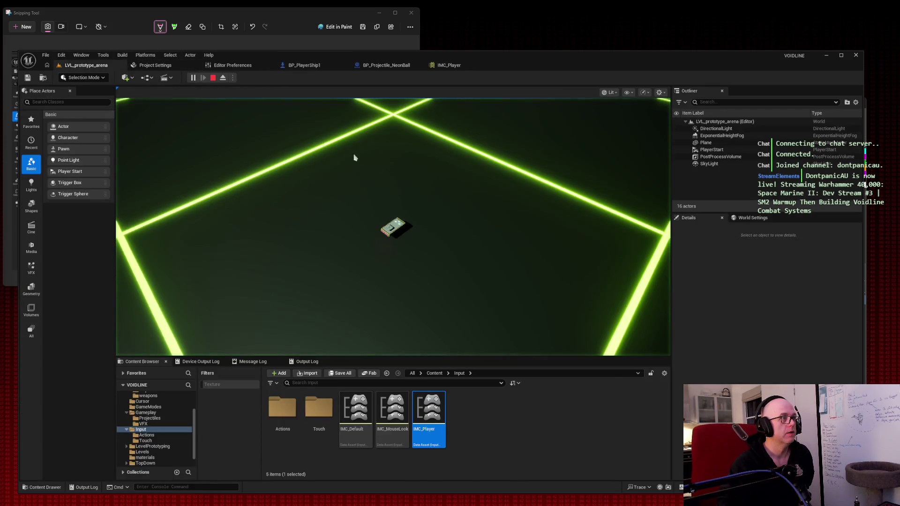
key(space)
key(space)
key(space)
key(space)
key(space)
key(space)
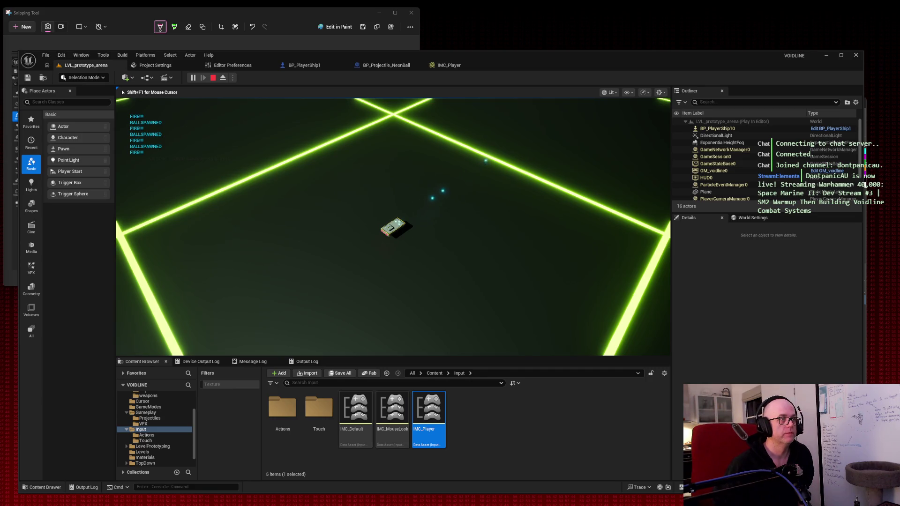
key(space)
key(space)
key(space)
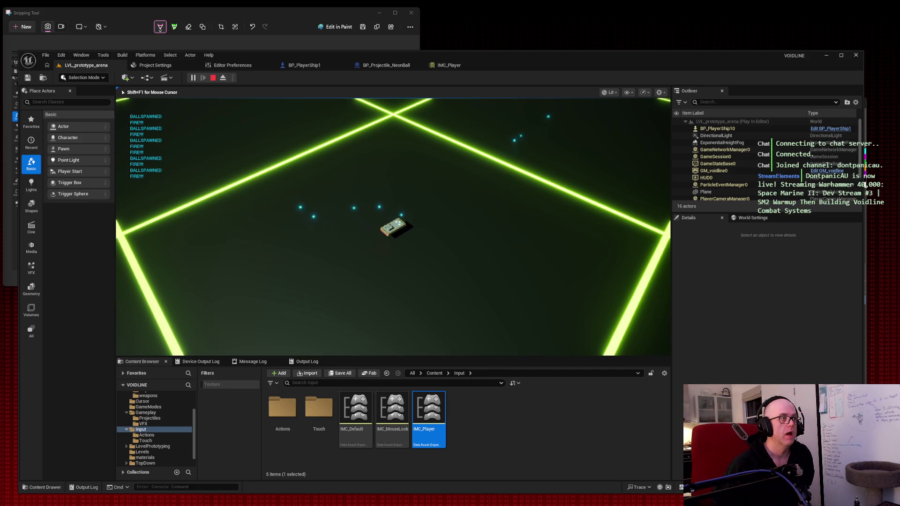
key(space)
key(space)
key(space)
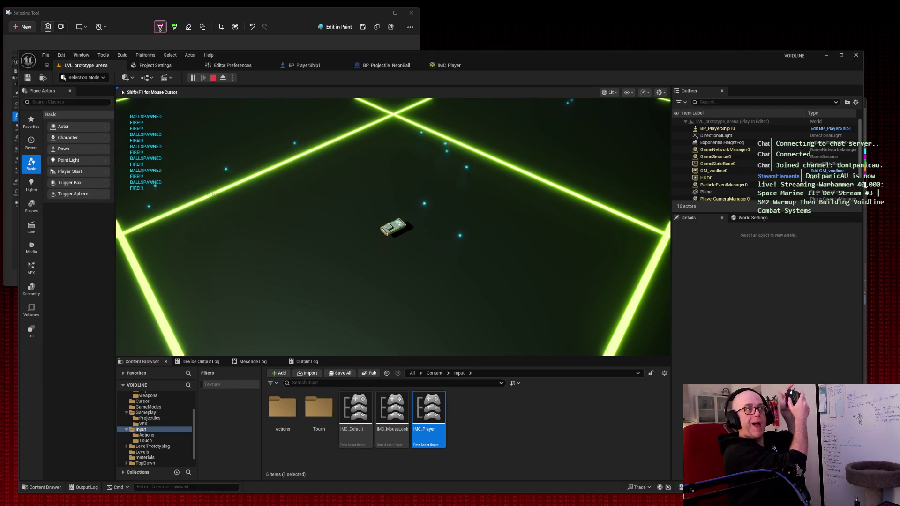
key(space)
key(space)
key(space)
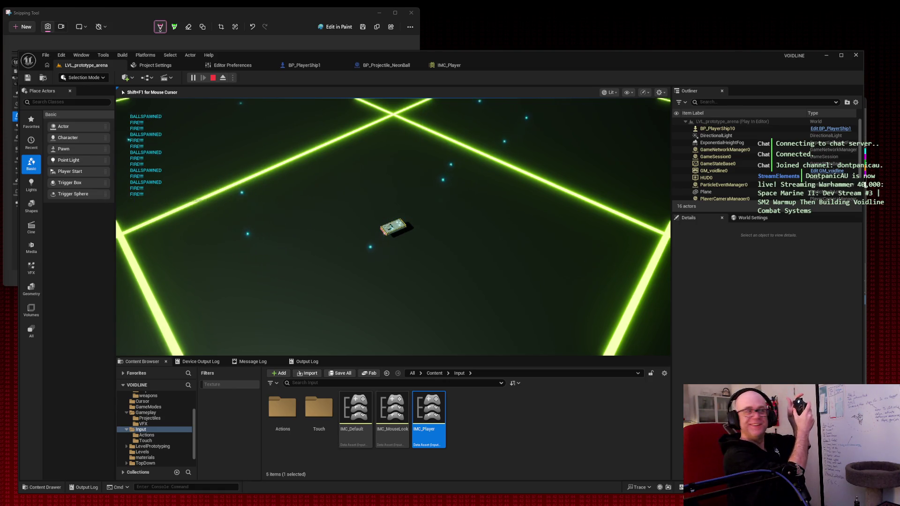
key(space)
key(space)
key(space)
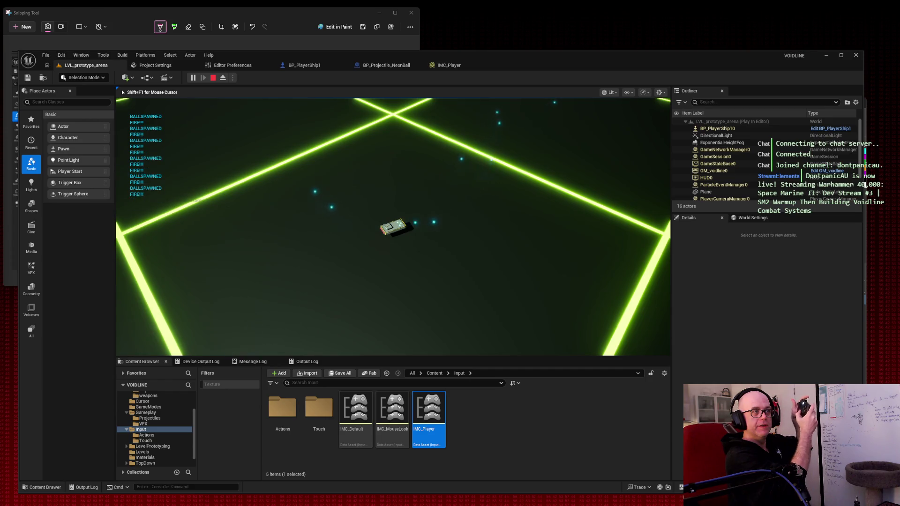
key(space)
key(space)
key(space)
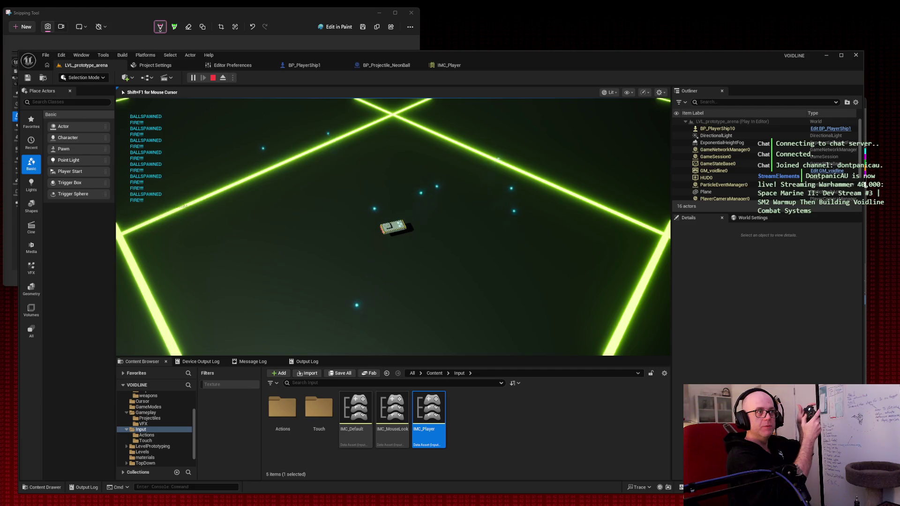
key(space)
key(space)
key(space)
key(space)
key(space)
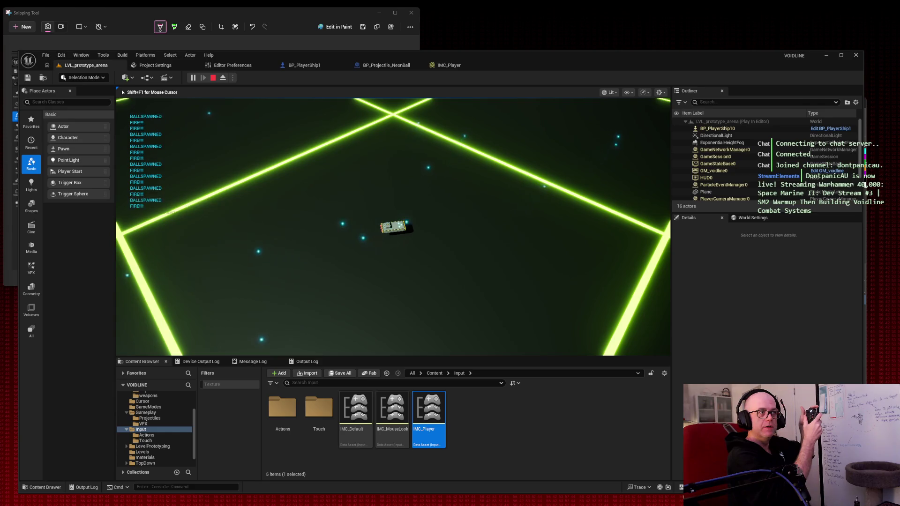
key(space)
key(space)
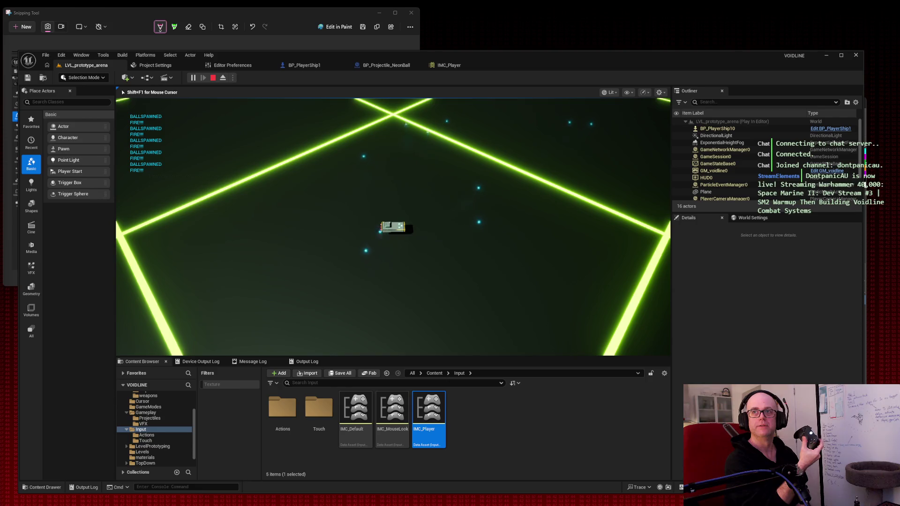
key(space)
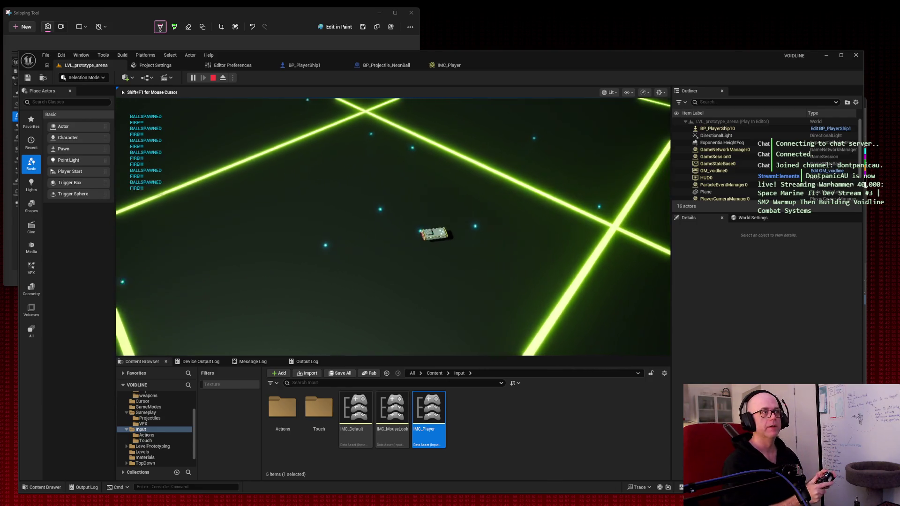
key(space)
key(space)
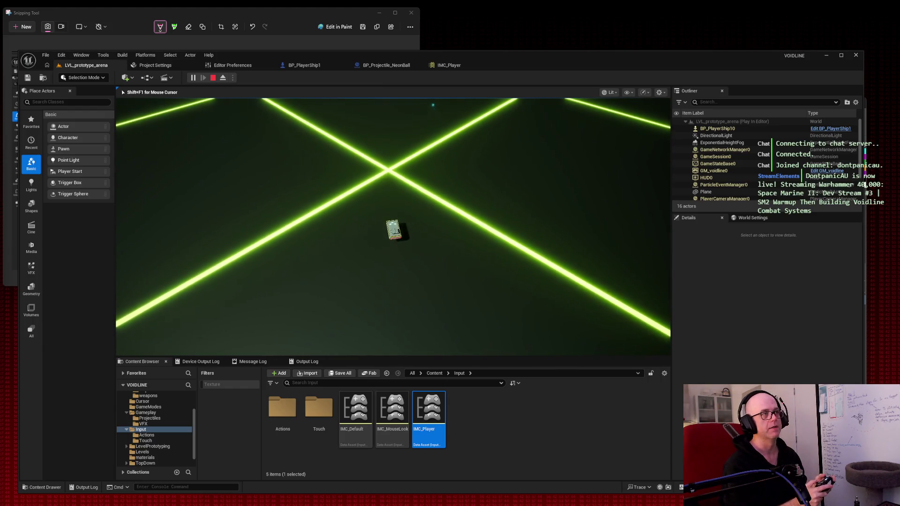
Fire one last shot, stop Play-in-Editor, and return to BP_PlayerShip1's event graph
key(space)
key(space)
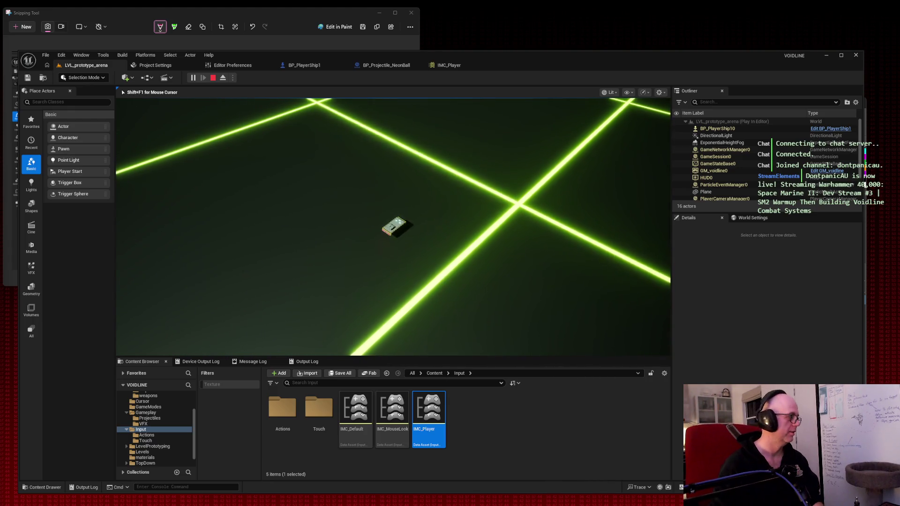
key(Escape)
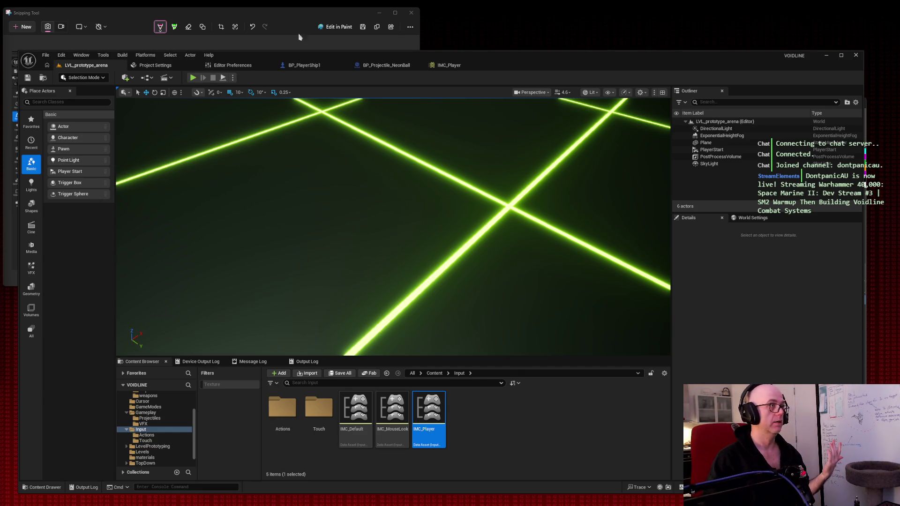
click(309, 67)
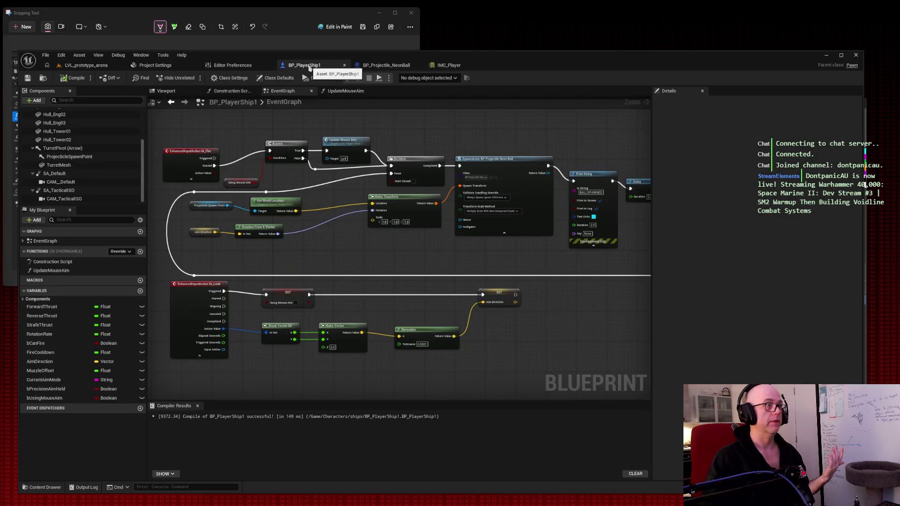
Cancel a screen capture and switch back to the LVL_prototype_arena level
key(super+shift+s)
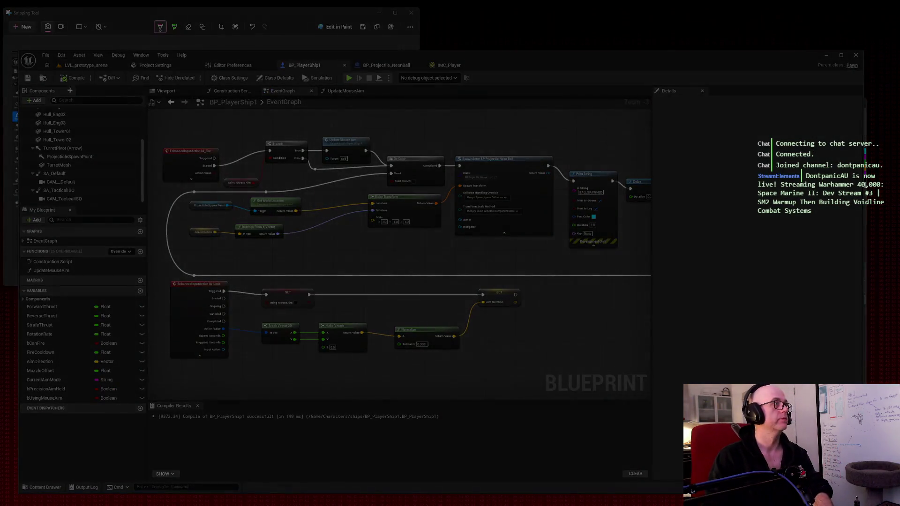
key(Escape)
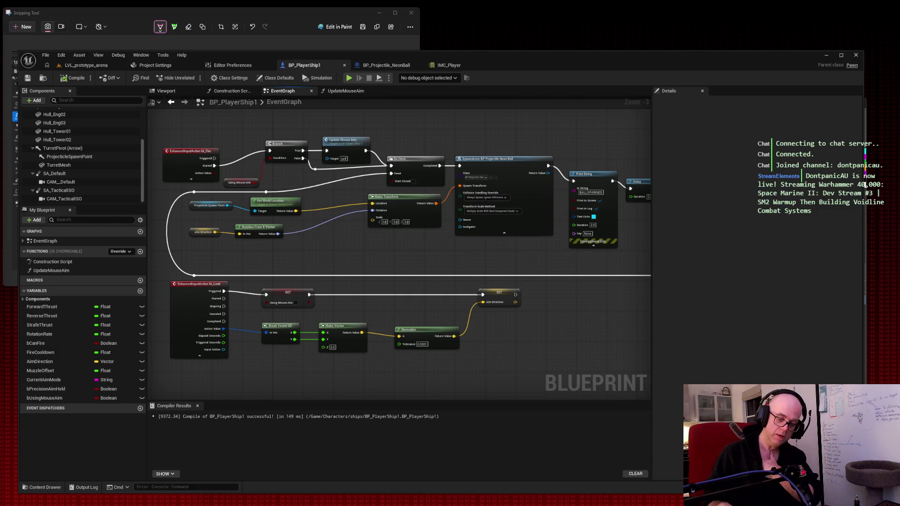
click(83, 66)
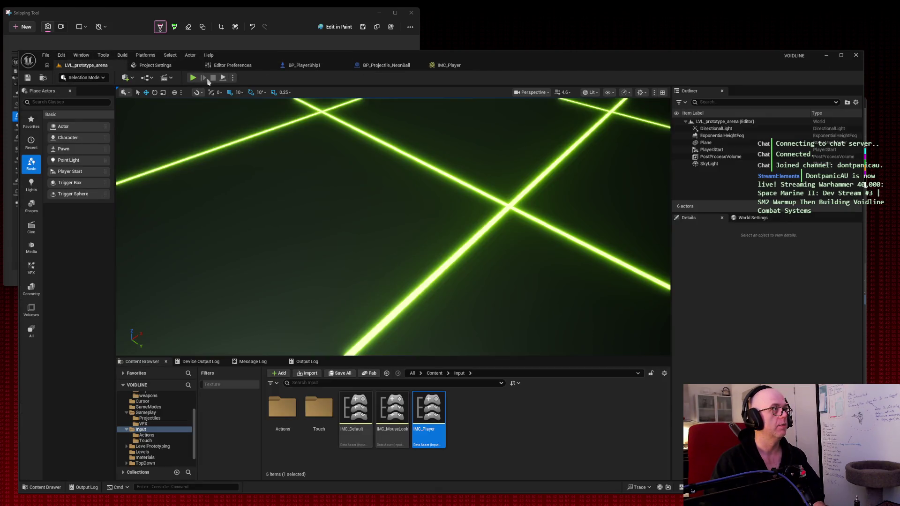
key(space)
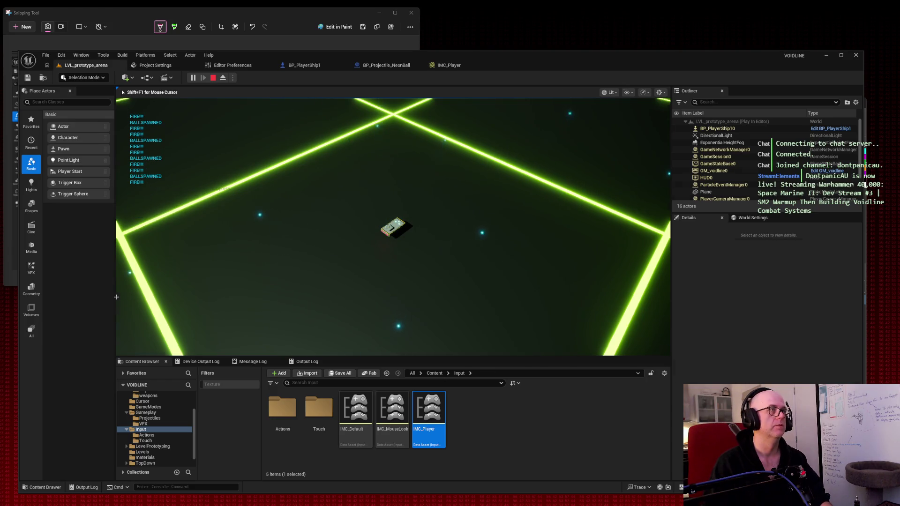
key(Escape)
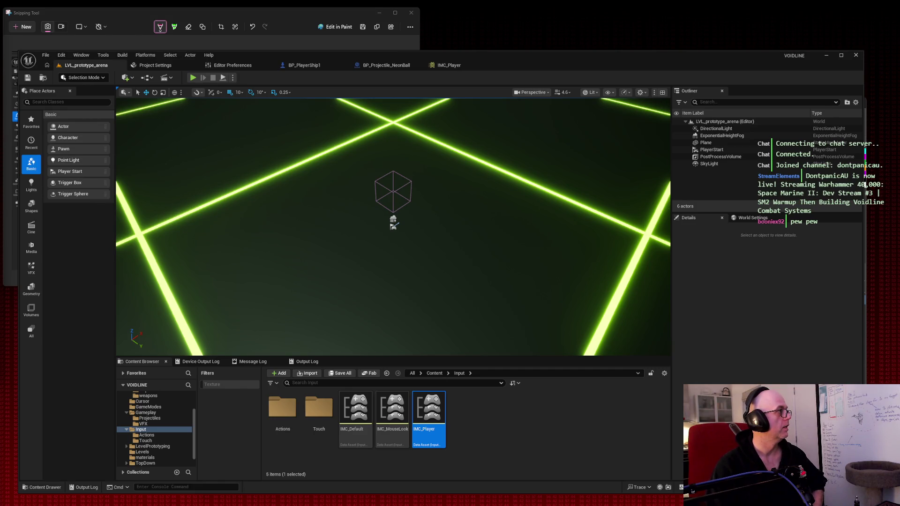
click(295, 66)
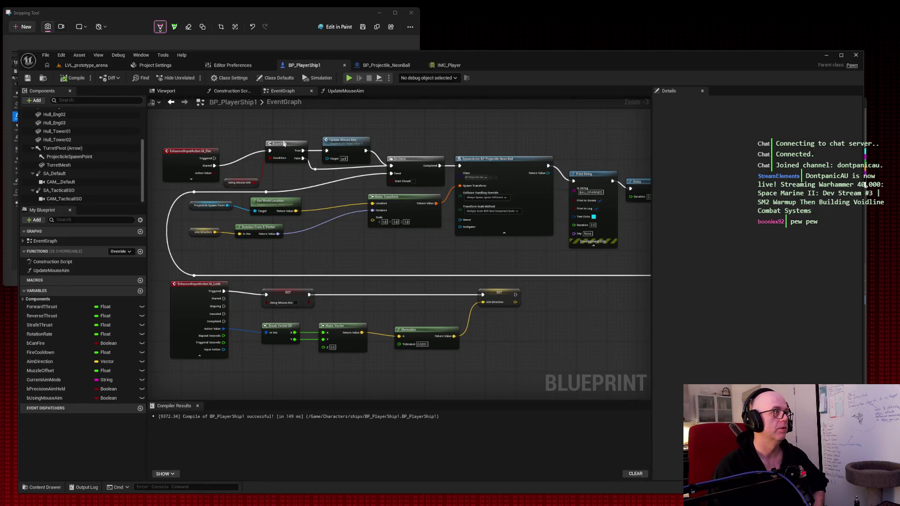
Move the IA_Fire event node slightly higher in the BP_PlayerShip1 event graph
drag(193, 149, 195, 137)
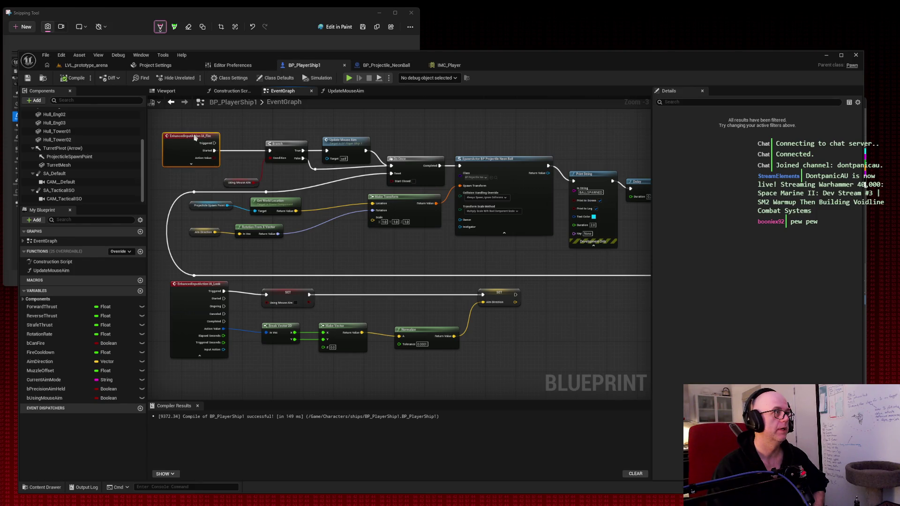
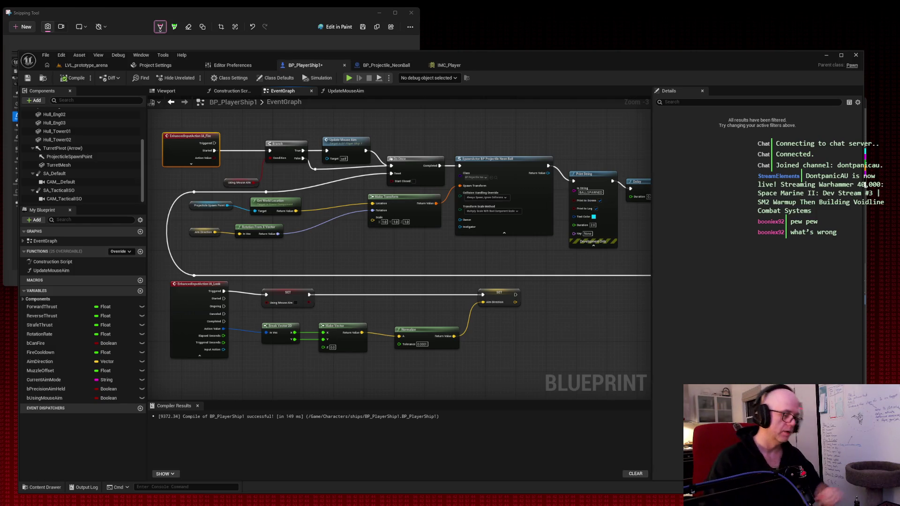
Screenshot the blueprint graph, then start playtesting the LVL_prototype_arena level
key(super+shift+s)
drag(5, 36, 398, 223)
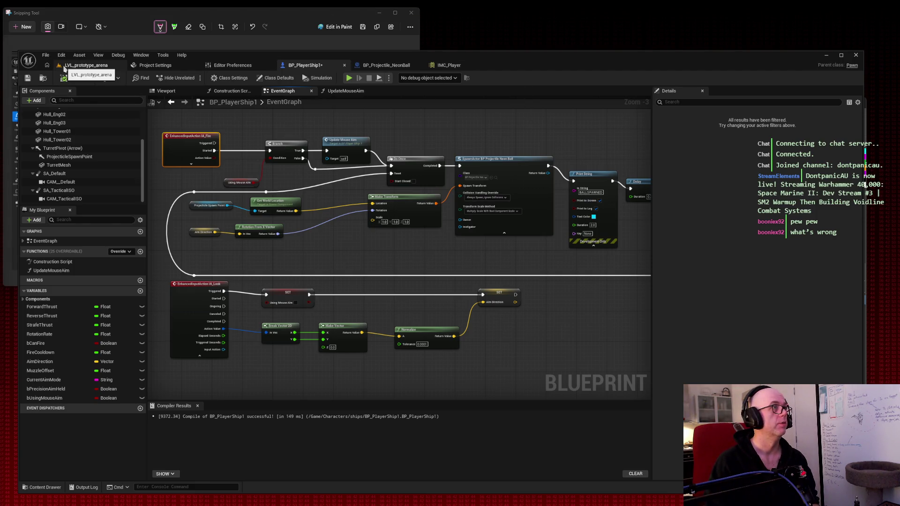
click(64, 68)
click(193, 78)
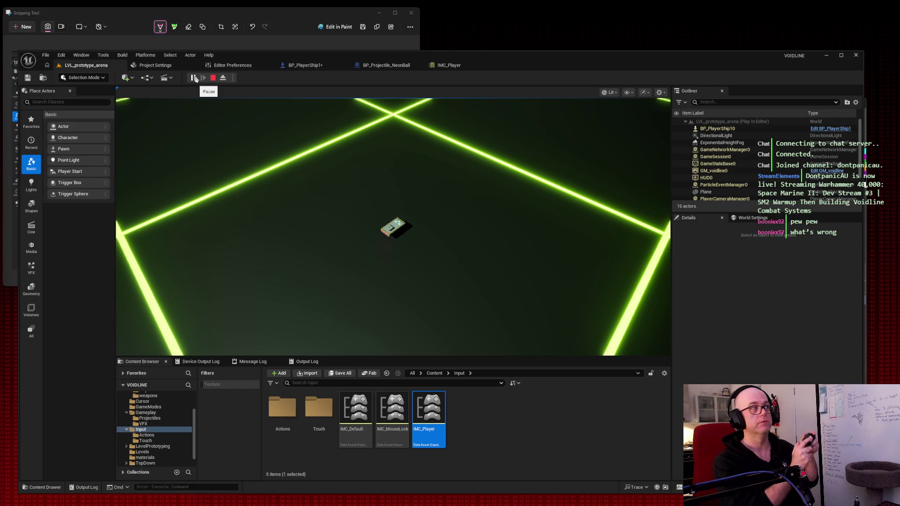
Fire a neon ball from the ship in the arena, then stop the playtest
click(394, 216)
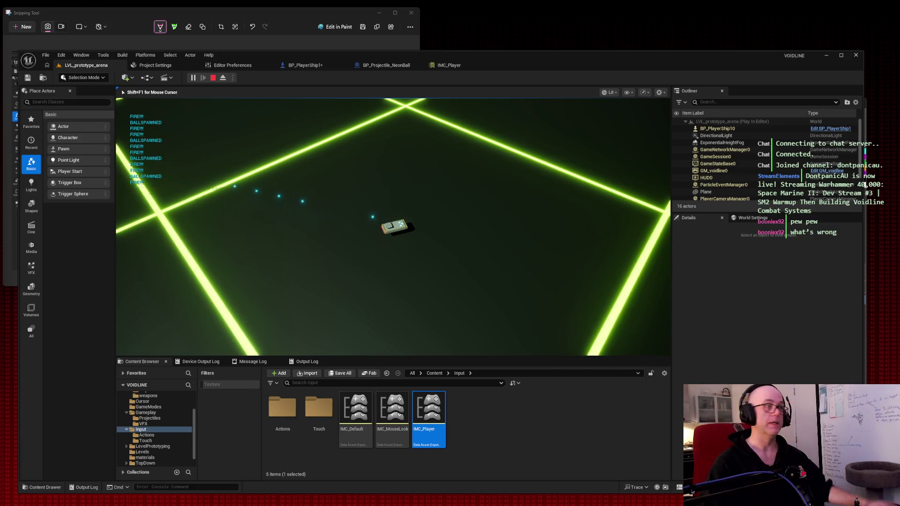
key(Escape)
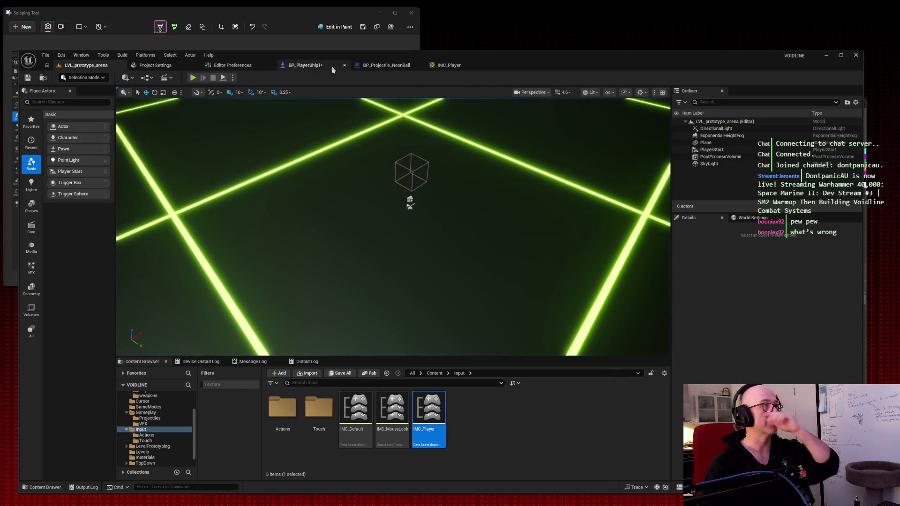
click(308, 66)
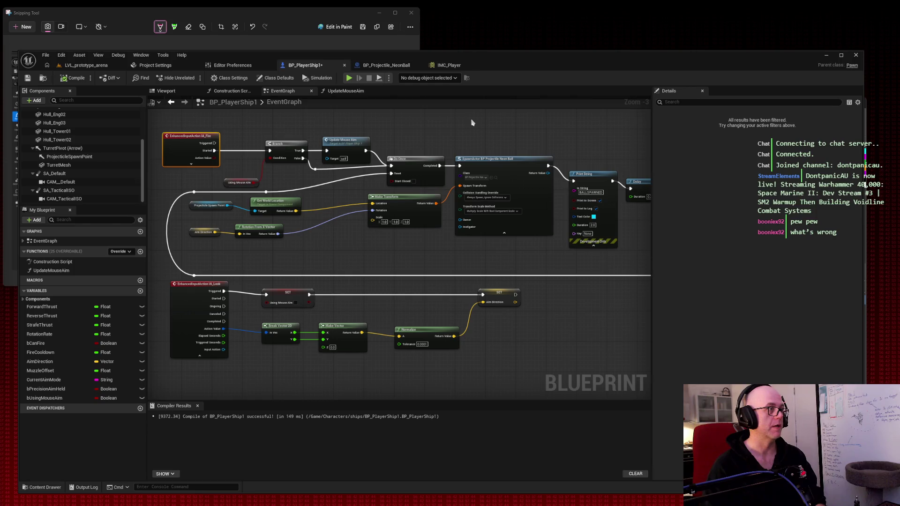
mouse_move(164, 121)
mouse_down()
mouse_move(412, 213)
mouse_move(634, 265)
mouse_up()
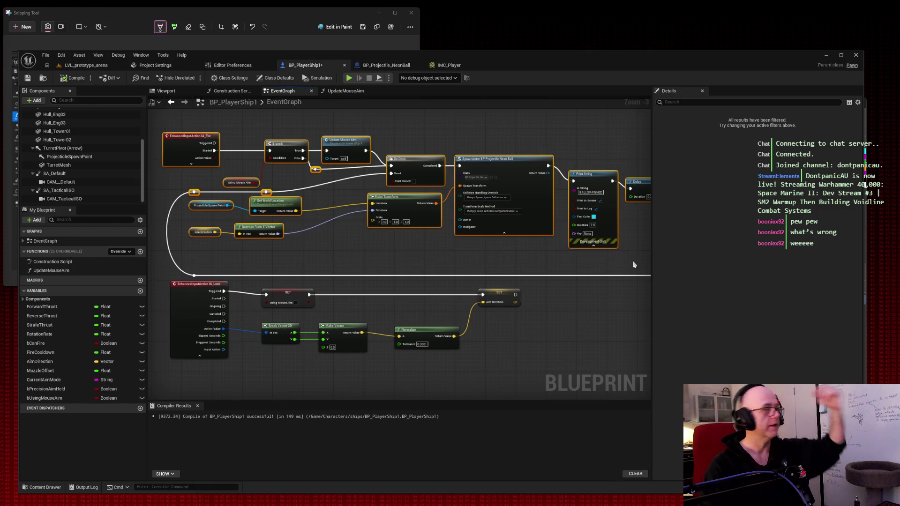
click(293, 182)
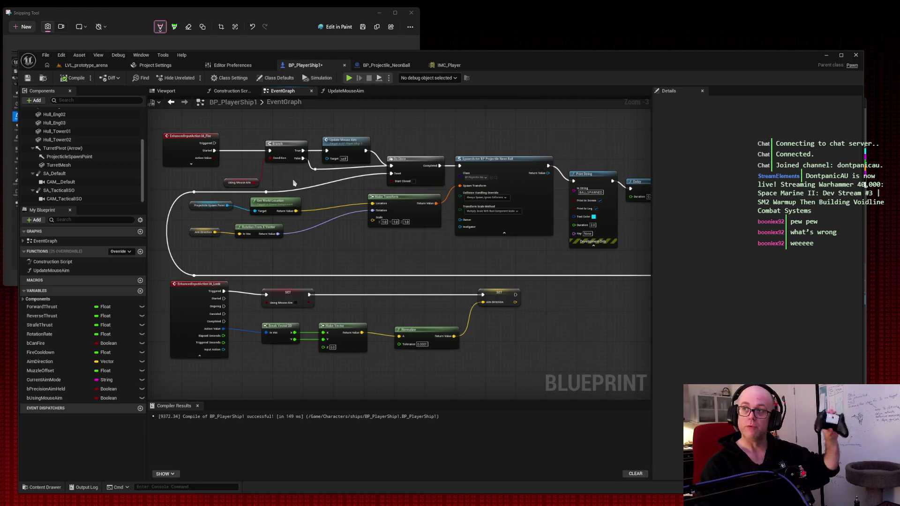
drag(204, 264, 563, 358)
click(583, 307)
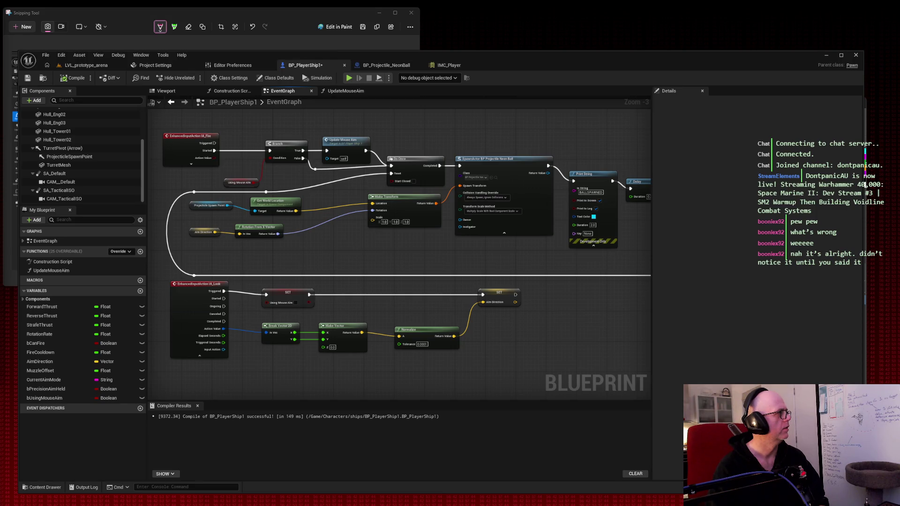
mouse_move(311, 227)
mouse_down()
mouse_move(336, 189)
mouse_move(330, 207)
mouse_up()
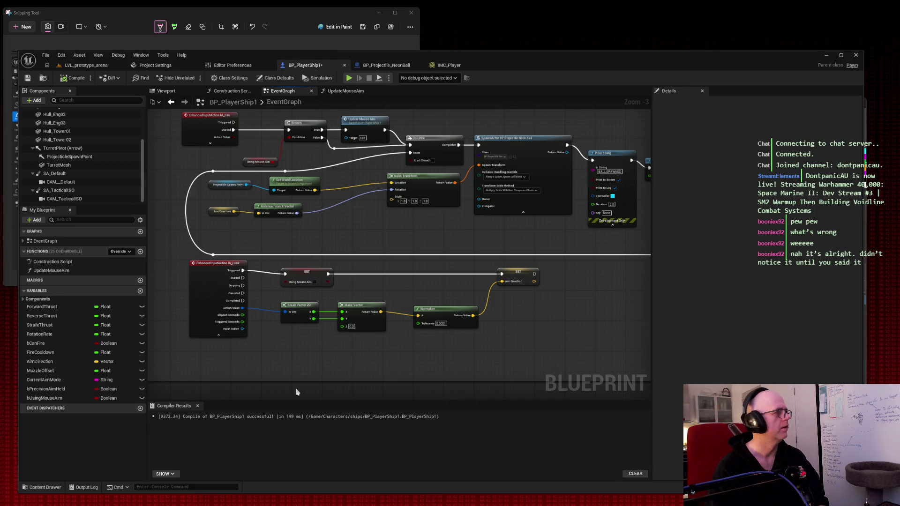
right_click(348, 360)
Add a Left Mouse Button event node and bring bUsingMouseAim in beside it
text(left mouse butt)
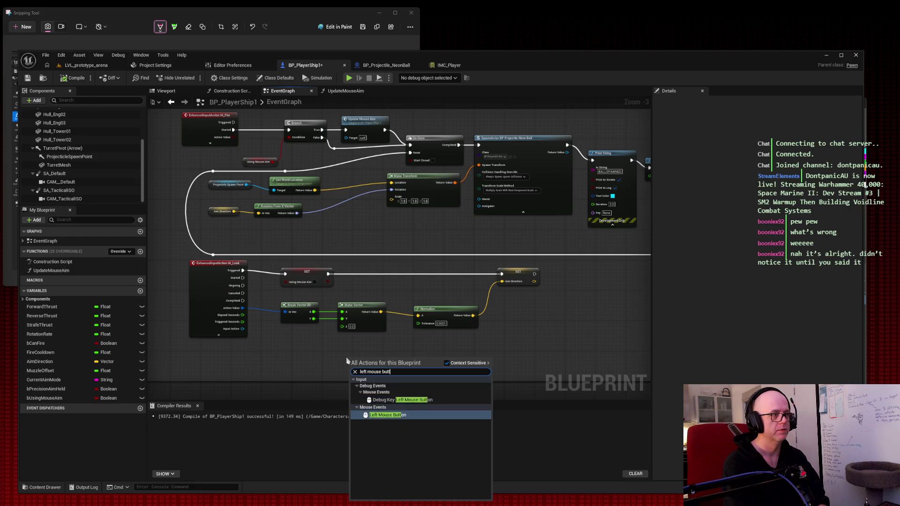
key(Return)
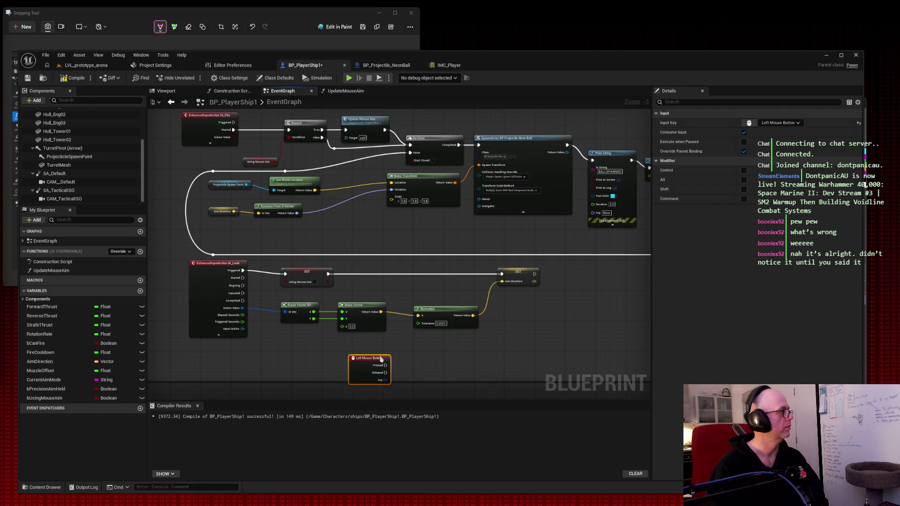
drag(457, 380, 428, 363)
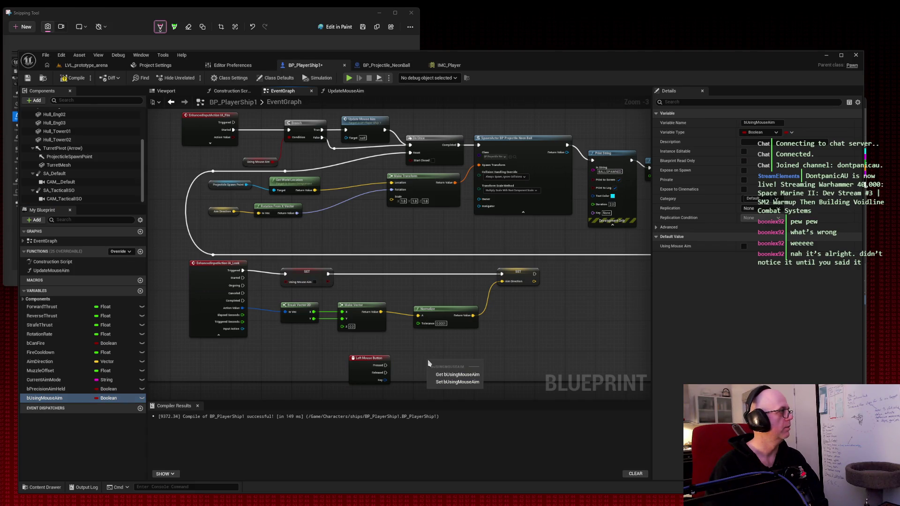
Wire Left Mouse Button Pressed to a Set bUsingMouseAim node set to true
click(451, 382)
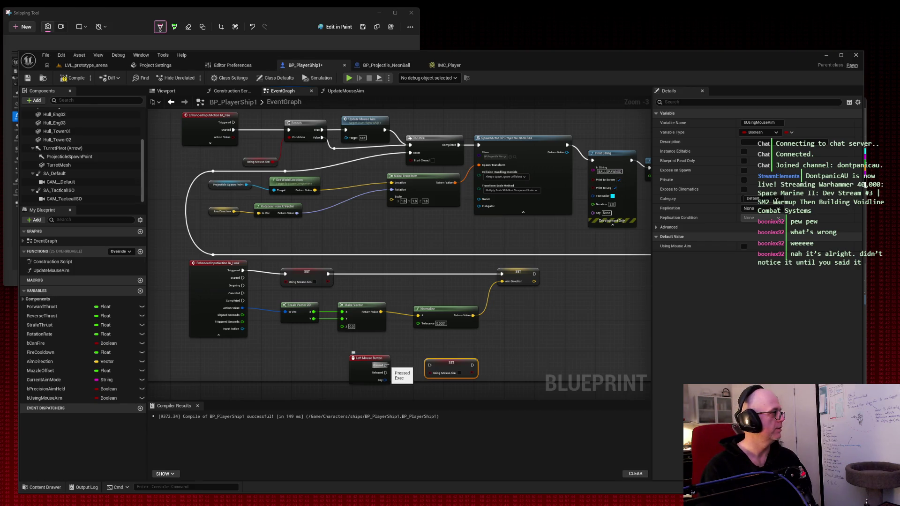
drag(386, 365, 455, 364)
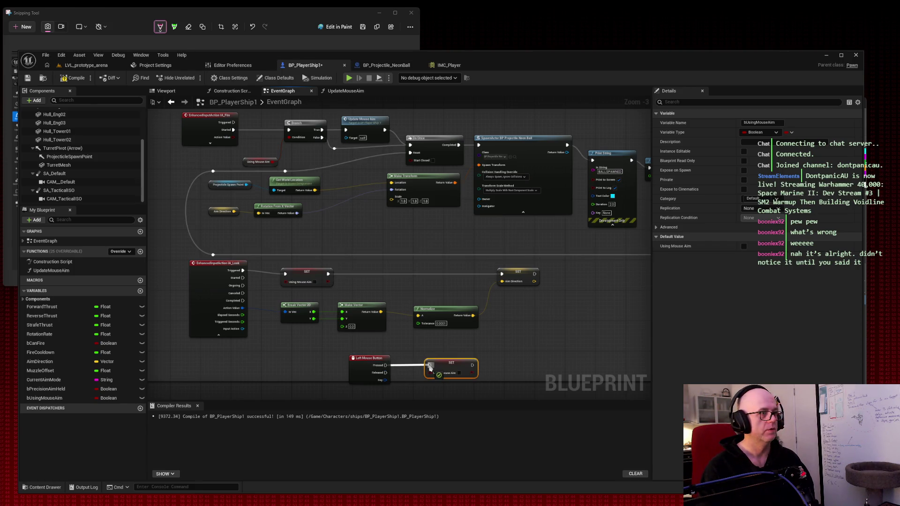
click(459, 373)
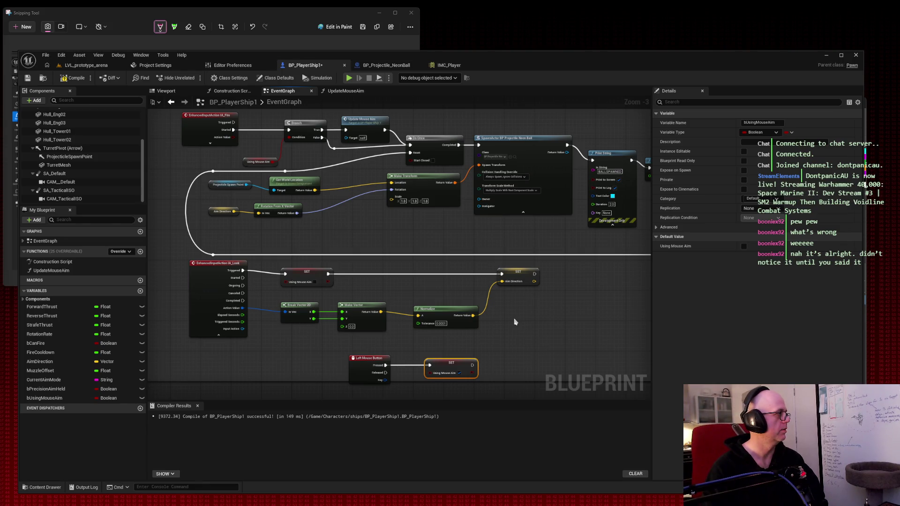
Move both new nodes left under the aim logic and return to LVL_prototype_arena
ctrl+click(352, 359)
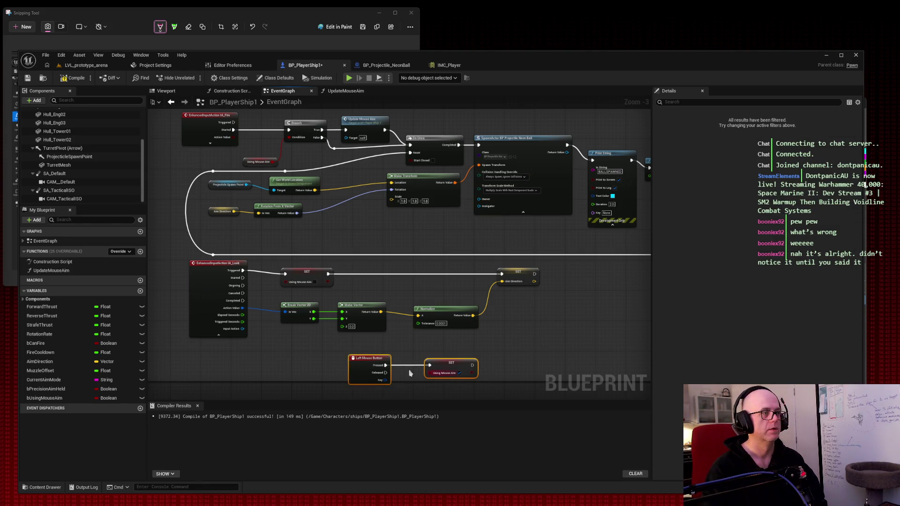
drag(352, 374, 184, 365)
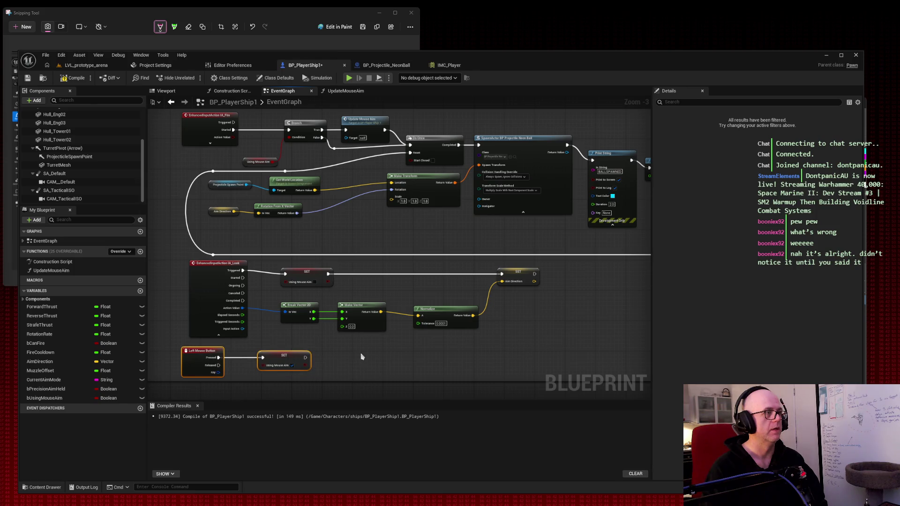
click(363, 357)
click(86, 65)
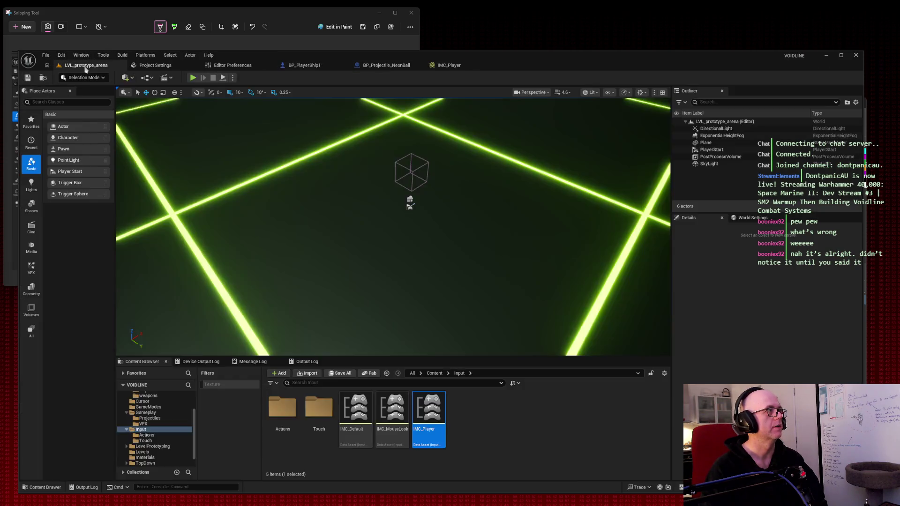
click(193, 77)
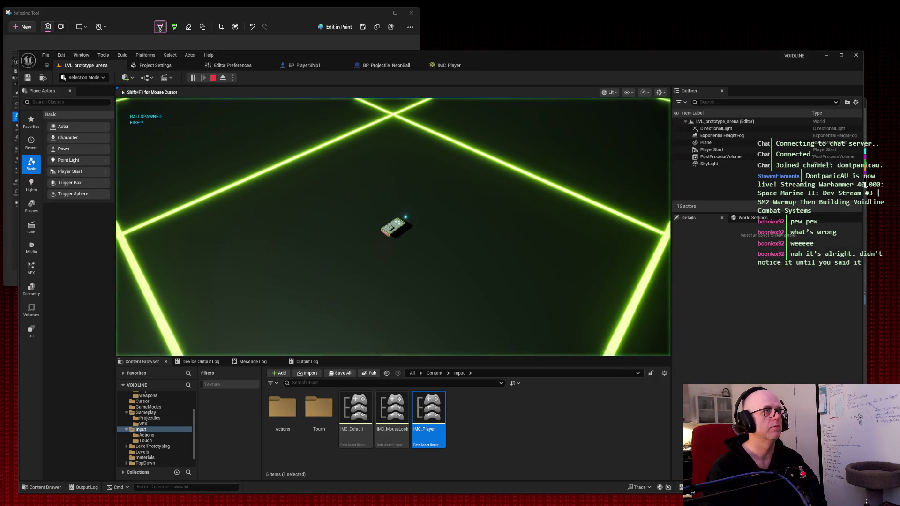
click(393, 228)
click(393, 227)
click(392, 227)
click(393, 227)
click(393, 227)
click(393, 228)
click(393, 227)
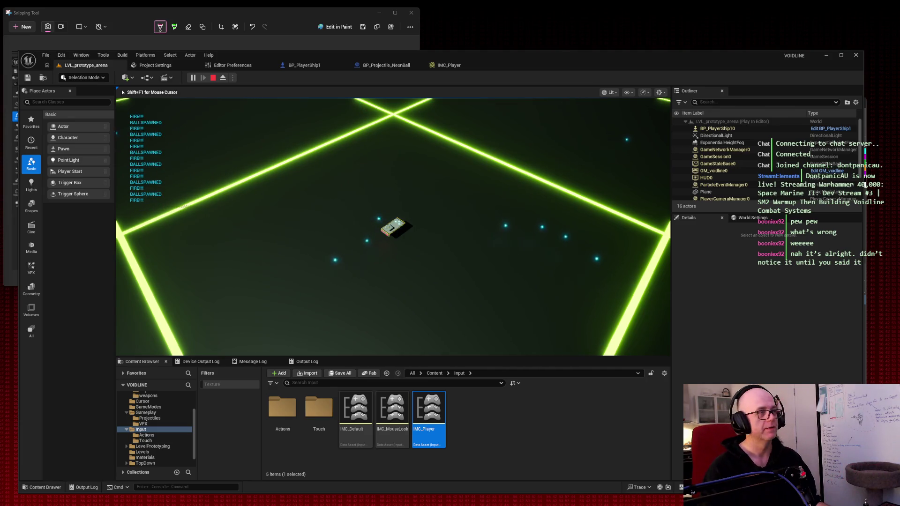
click(393, 227)
click(393, 227)
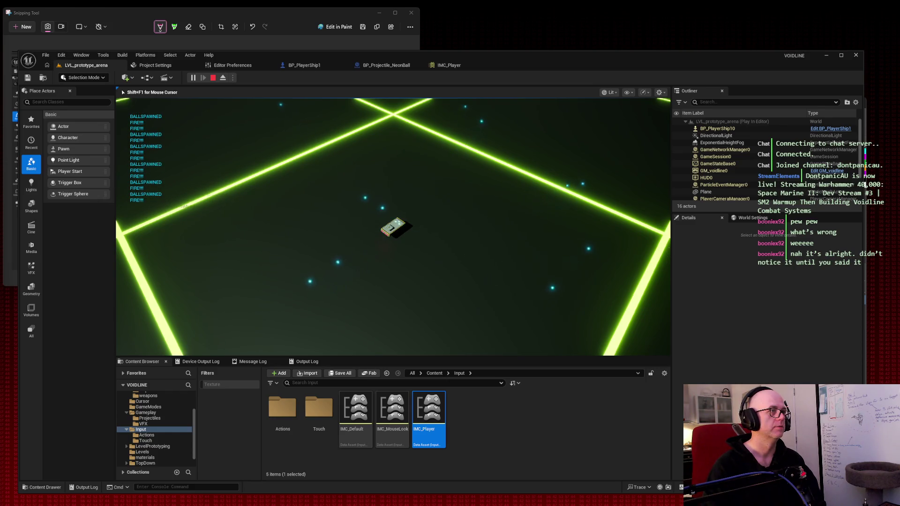
key(Escape)
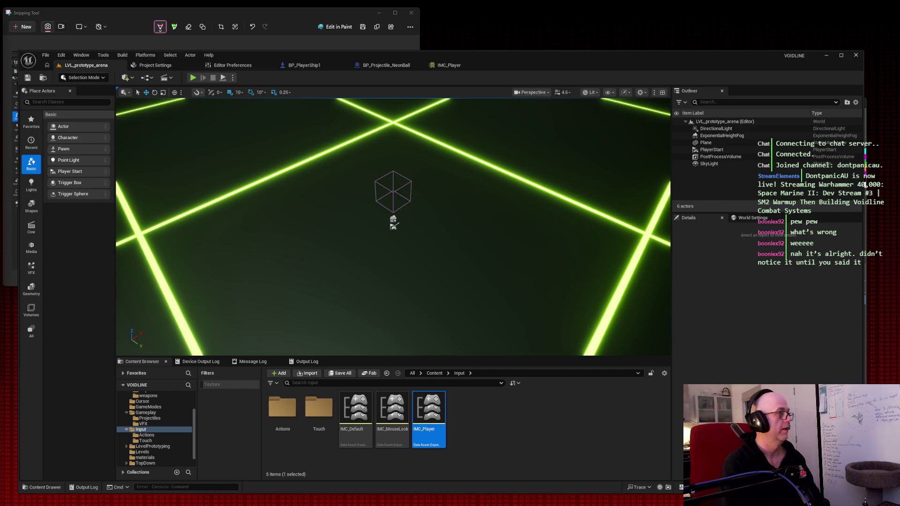
click(305, 66)
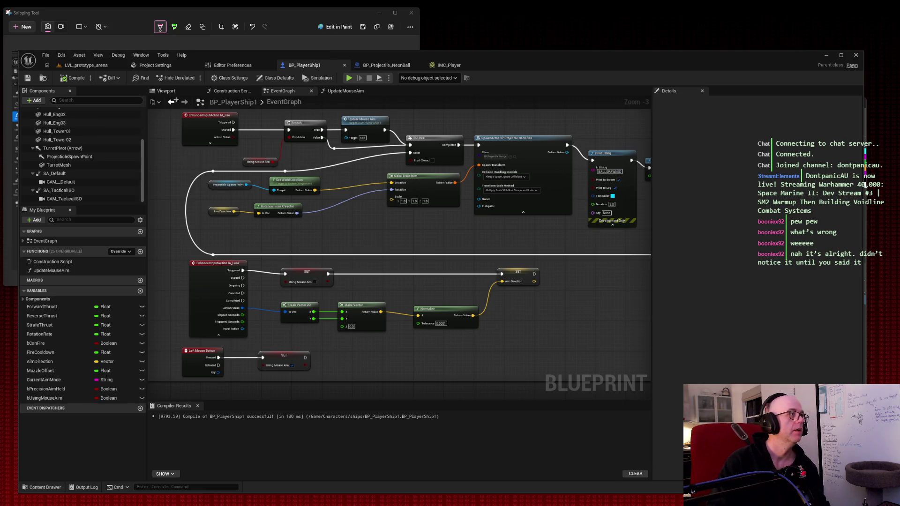
key(super+shift+s)
drag(153, 97, 591, 387)
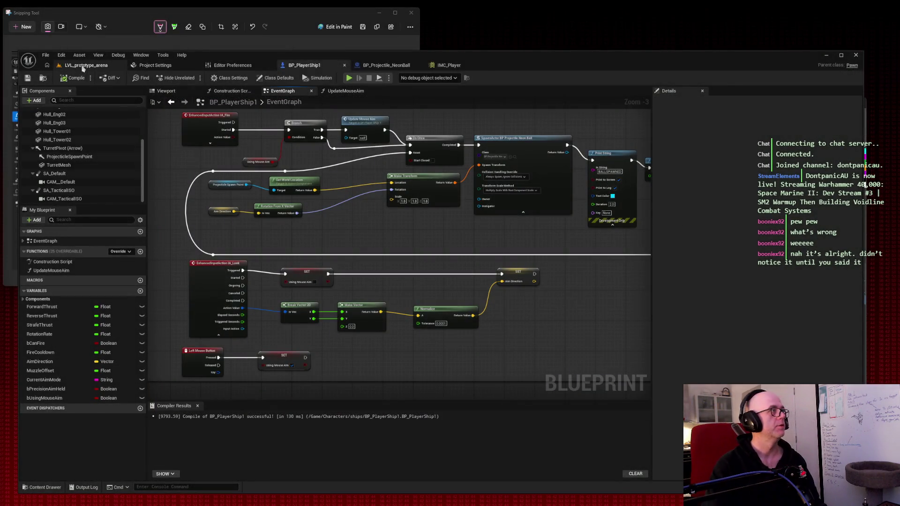
click(86, 65)
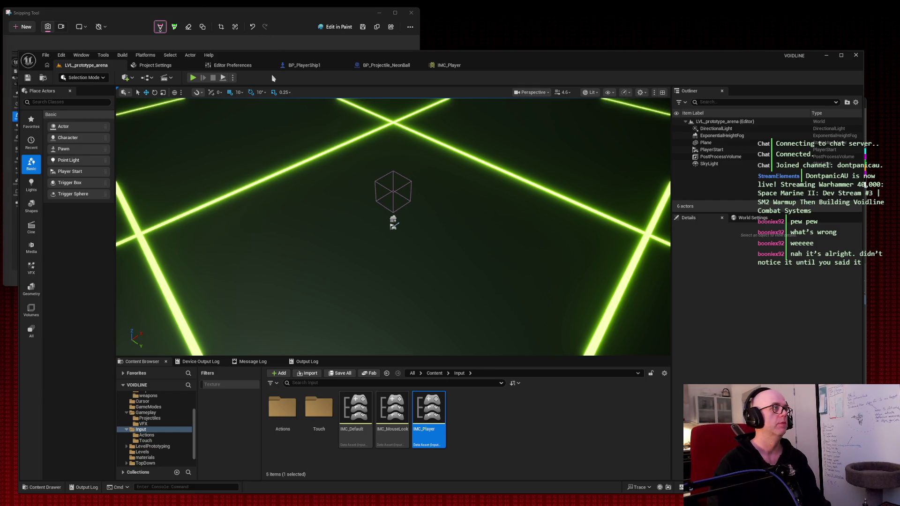
click(194, 79)
key(space)
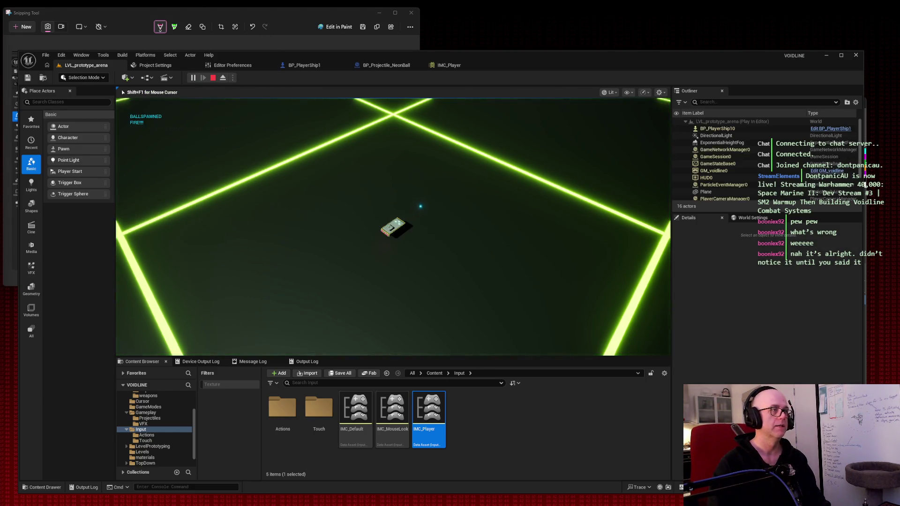
key(space)
key(space)
key(space)
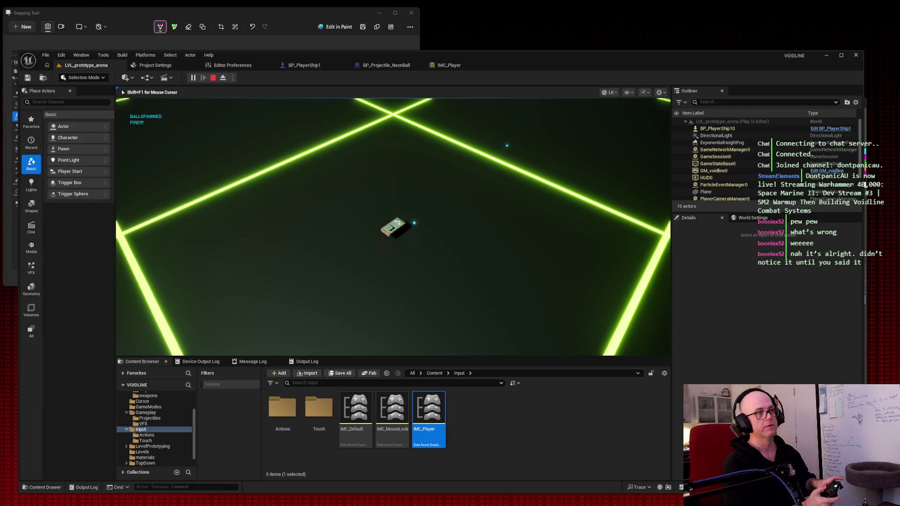
key(space)
key(space)
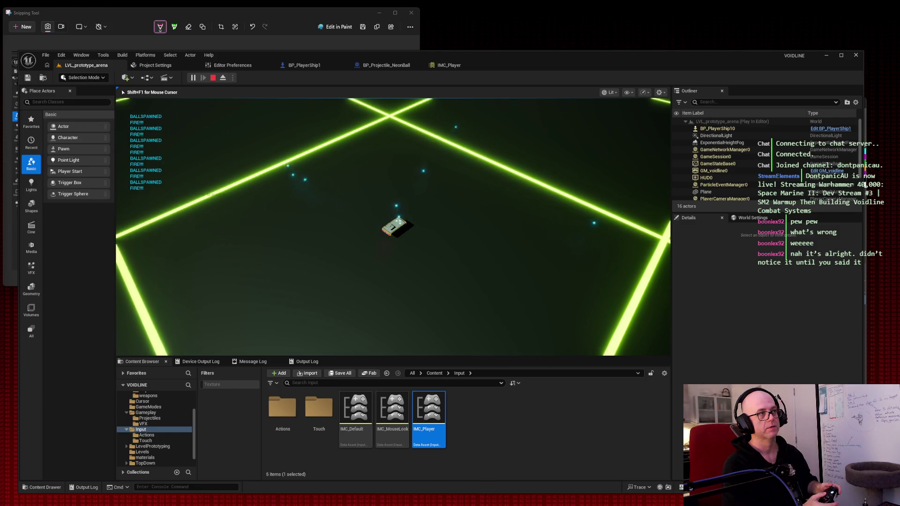
key(space)
key(space)
key(space)
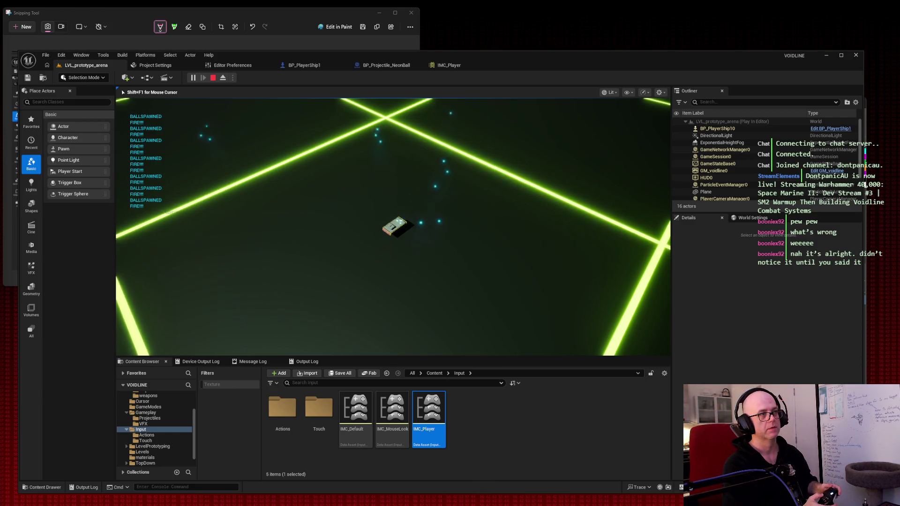
key(space)
key(space)
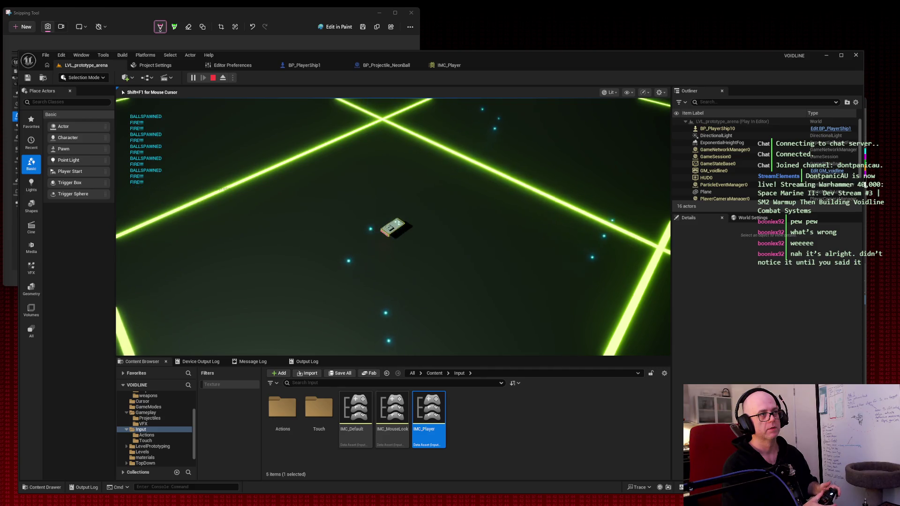
key(space)
key(space)
key(space)
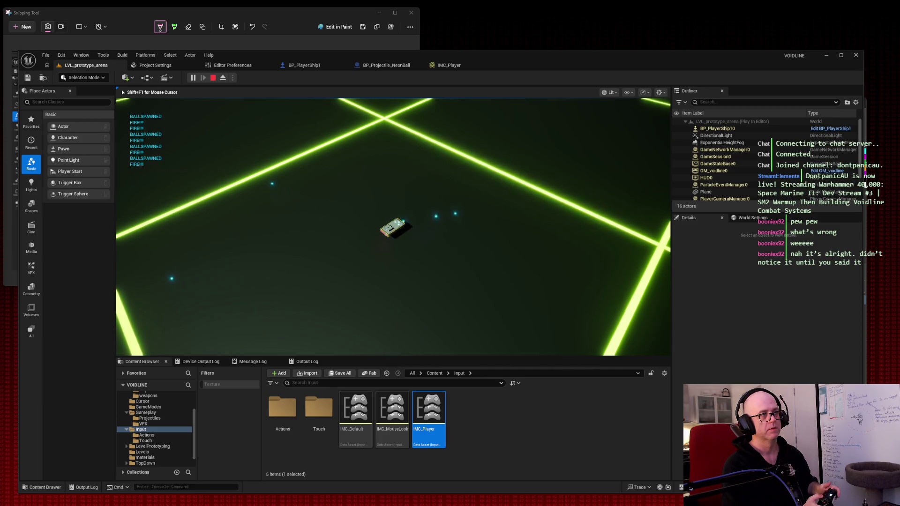
key(space)
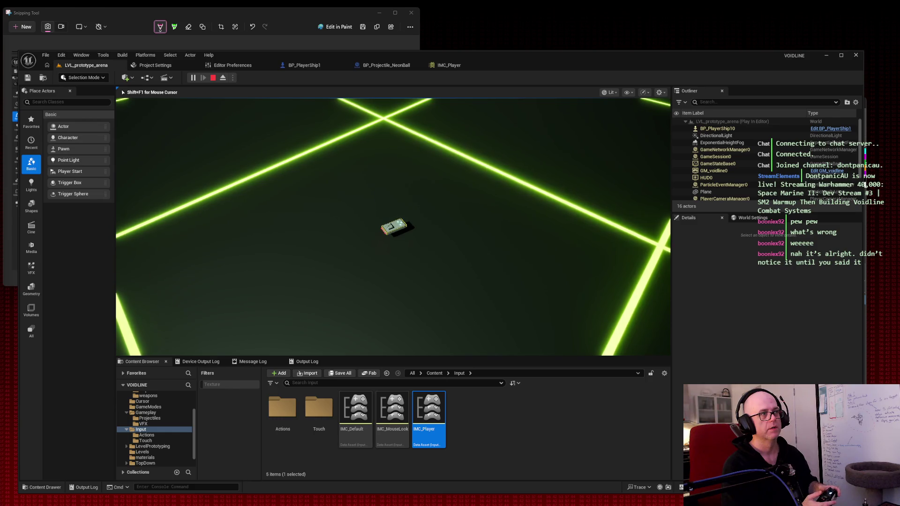
key(Escape)
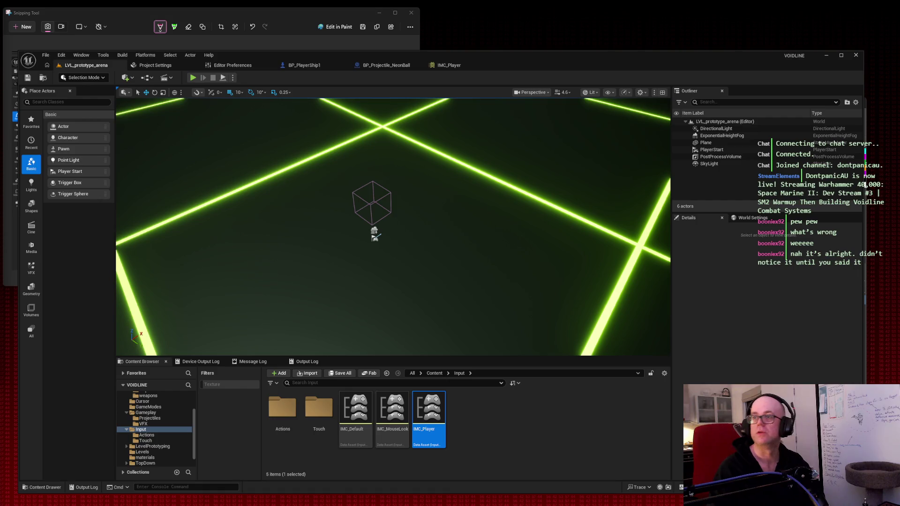
key(alt+Tab)
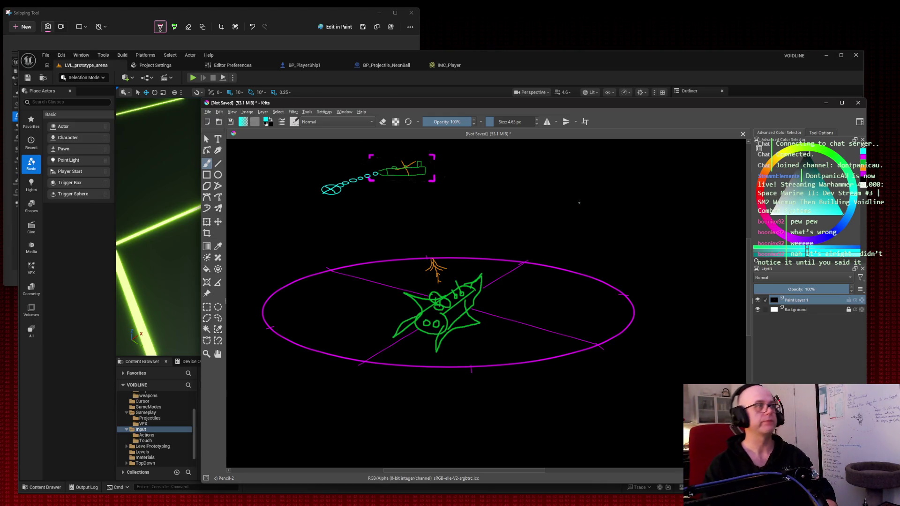
key(super+shift+s)
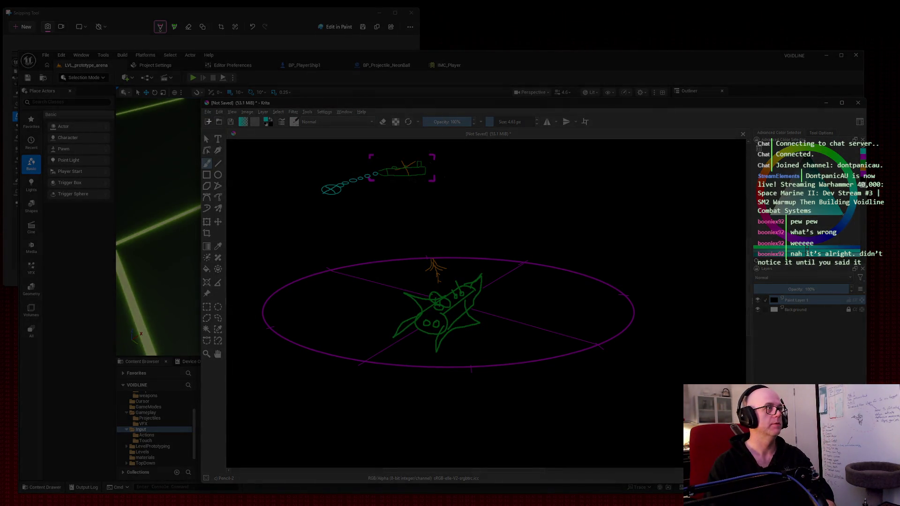
drag(232, 140, 686, 401)
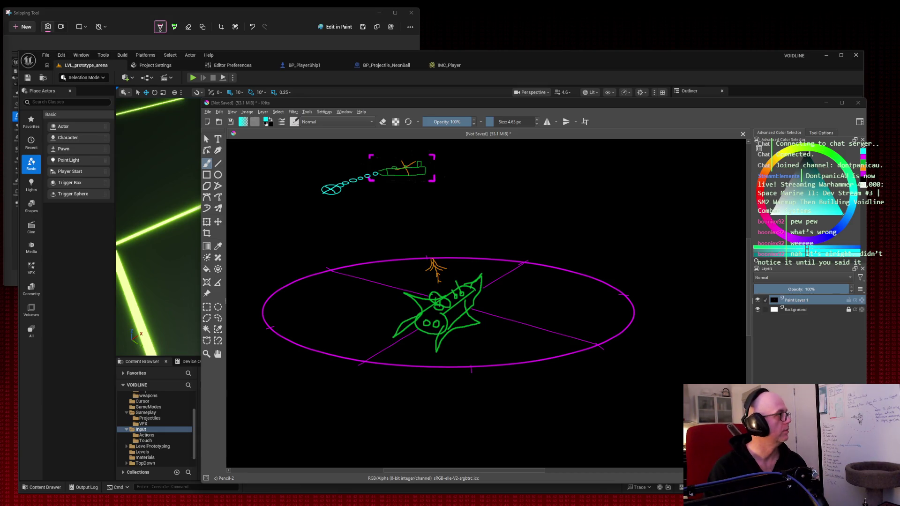
click(520, 78)
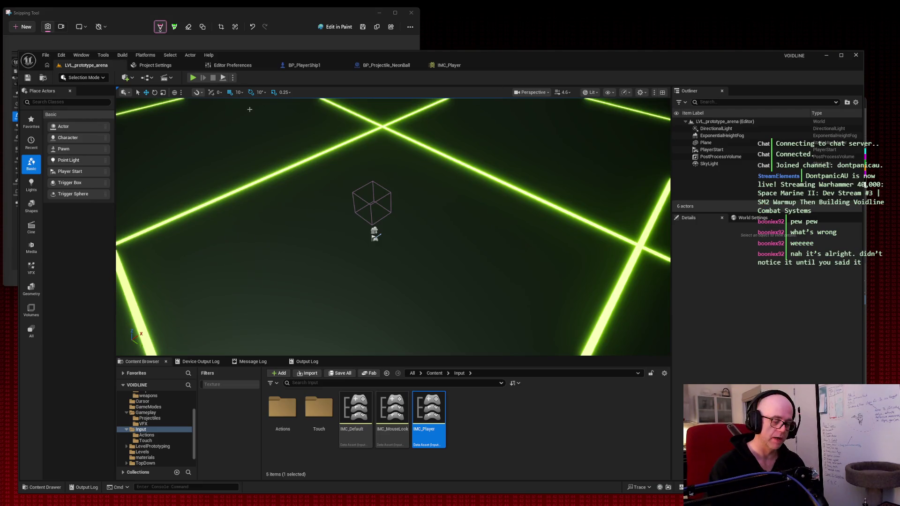